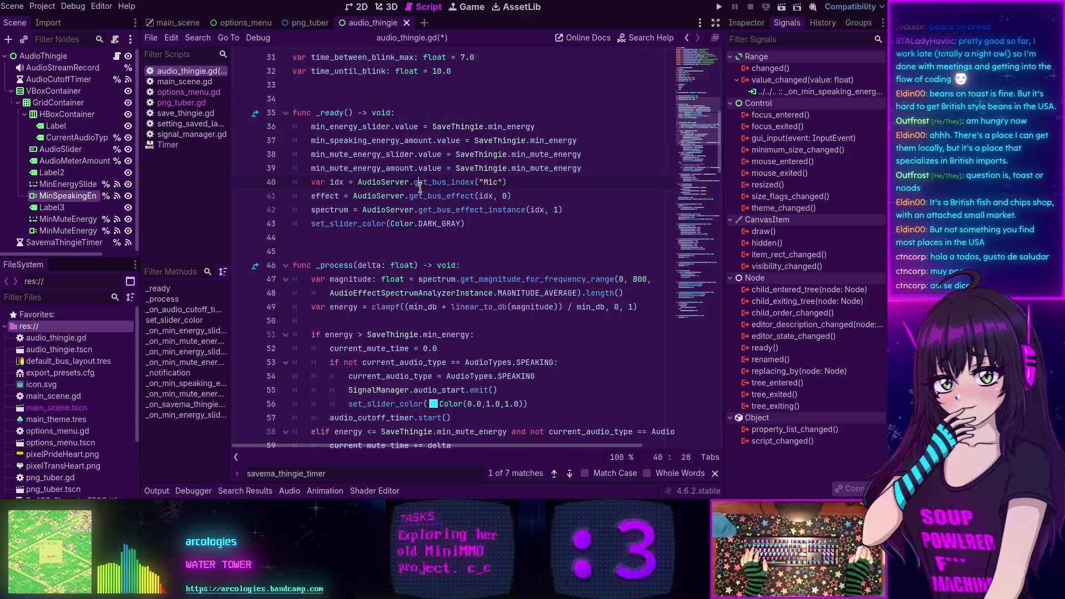
Step: Search the whole project for '.value', listing 11 matches across two scripts
{"action": "key", "text": "ctrl+shift+f"}
{"action": "type", "text": ".value"}
{"action": "key", "text": "Return"}
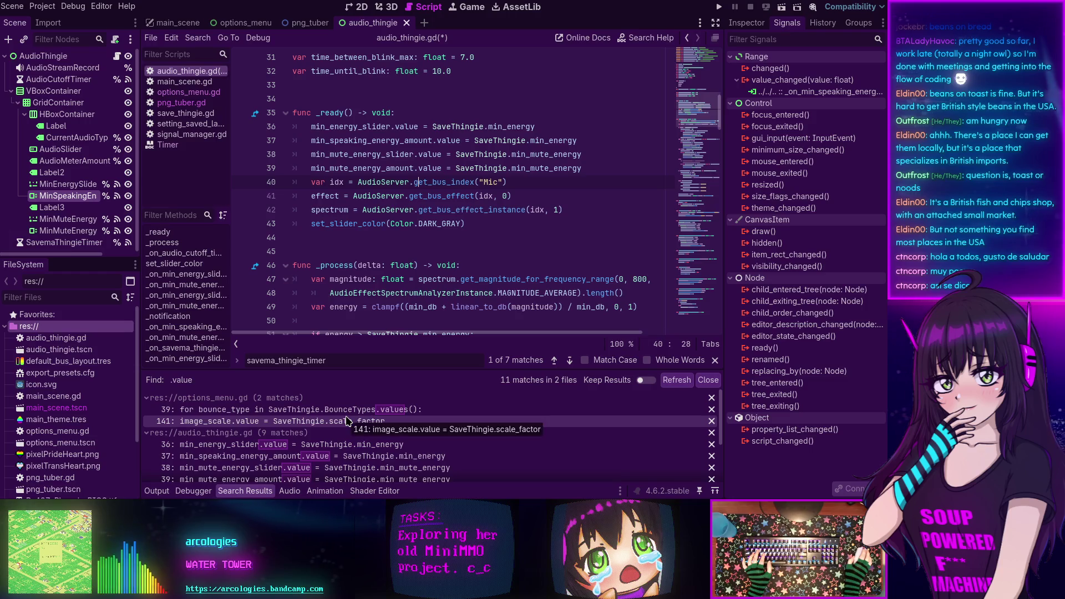
Step: Search the open script for '.value' and jump to the next occurrence
{"action": "key", "text": "ctrl+f"}
{"action": "type", "text": "."}
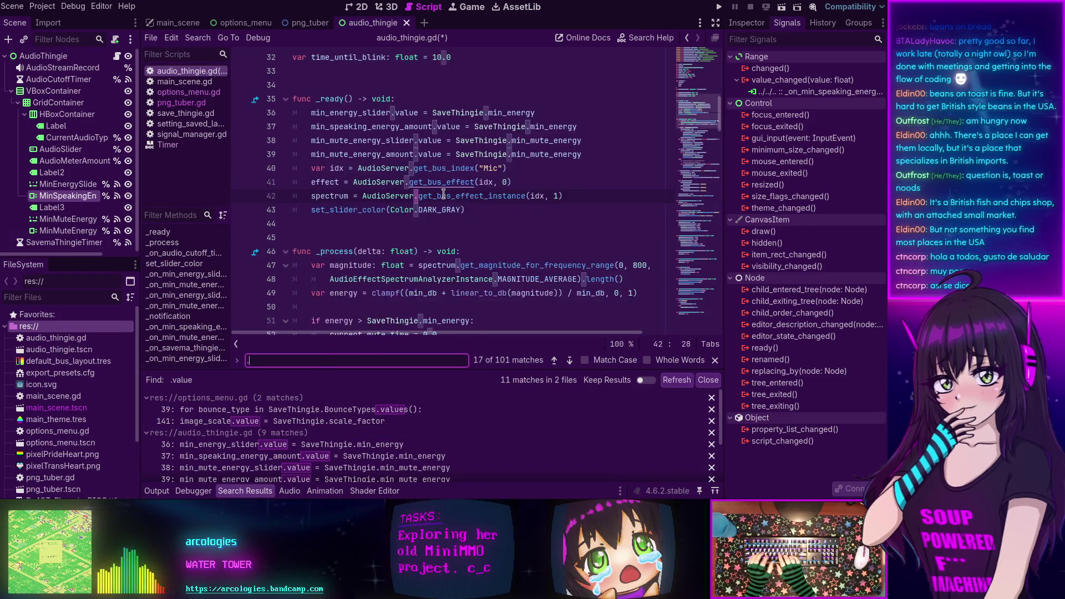
{"action": "type", "text": "value"}
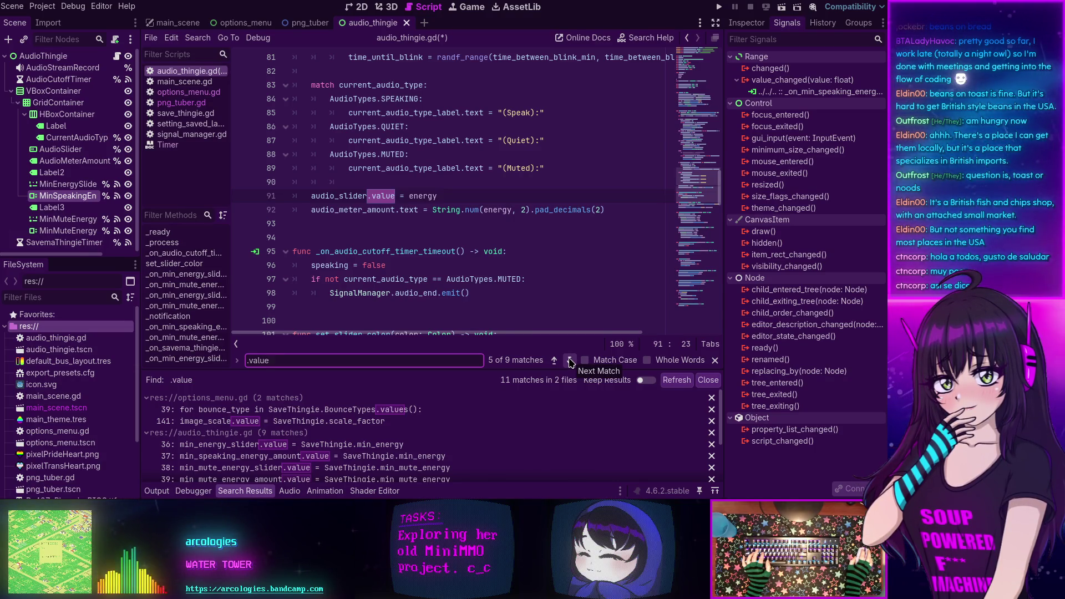
{"action": "scroll", "coordinate": [349, 195], "scroll_direction": "up", "scroll_amount": 2}
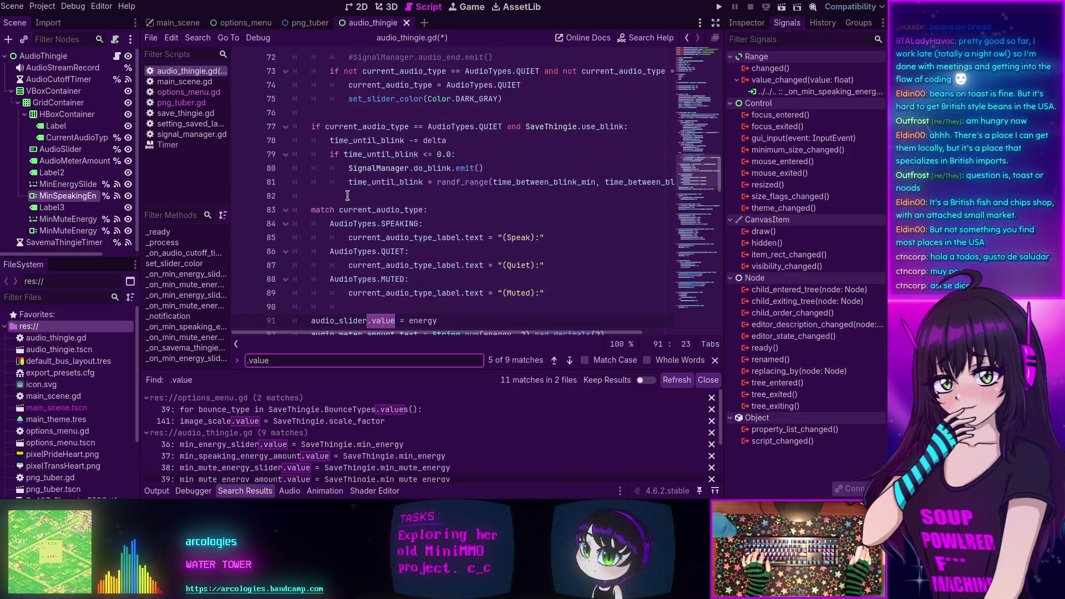
{"action": "left_click", "coordinate": [569, 362]}
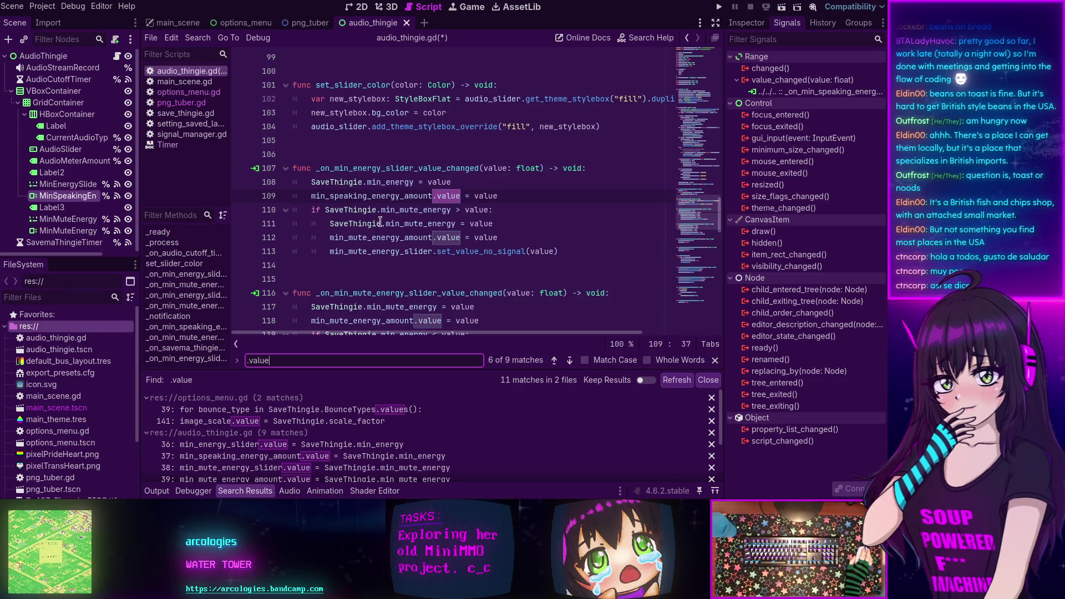
{"action": "mouse_move", "coordinate": [374, 217]}
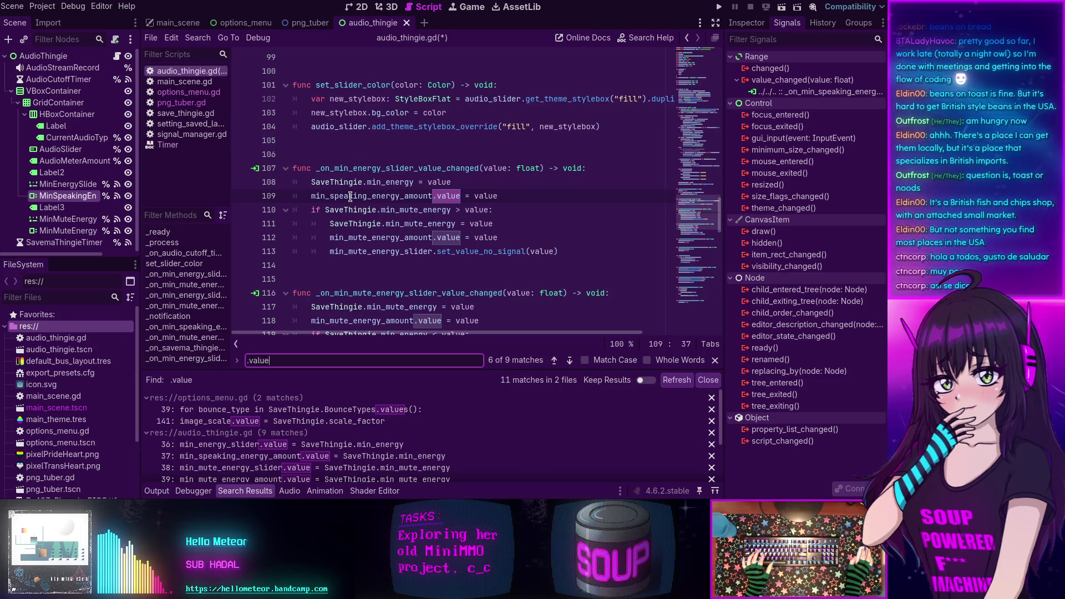
{"action": "double_click", "coordinate": [416, 196]}
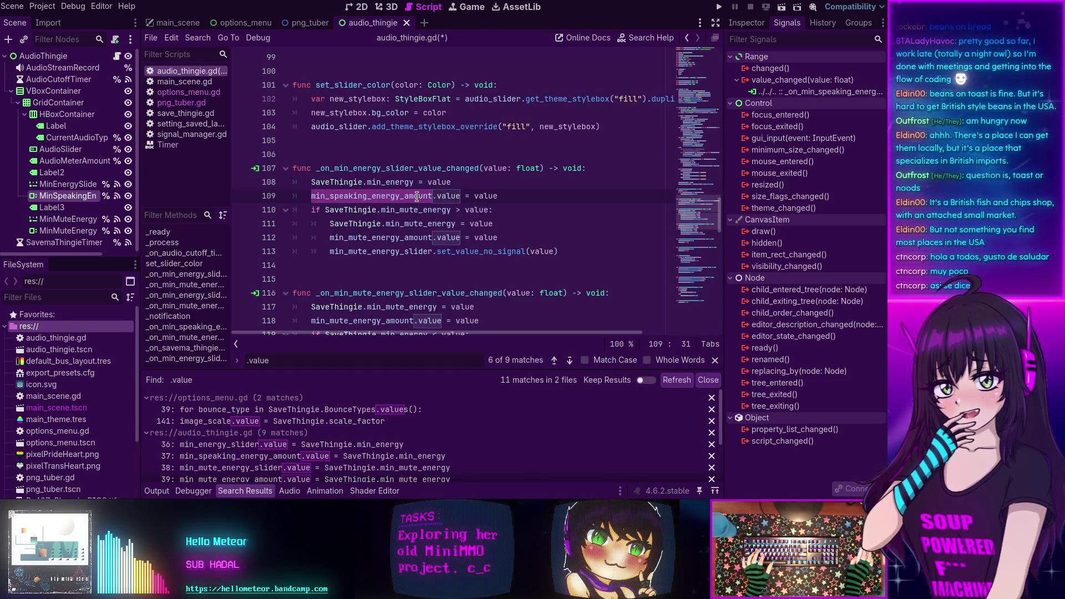
{"action": "mouse_move", "coordinate": [428, 196]}
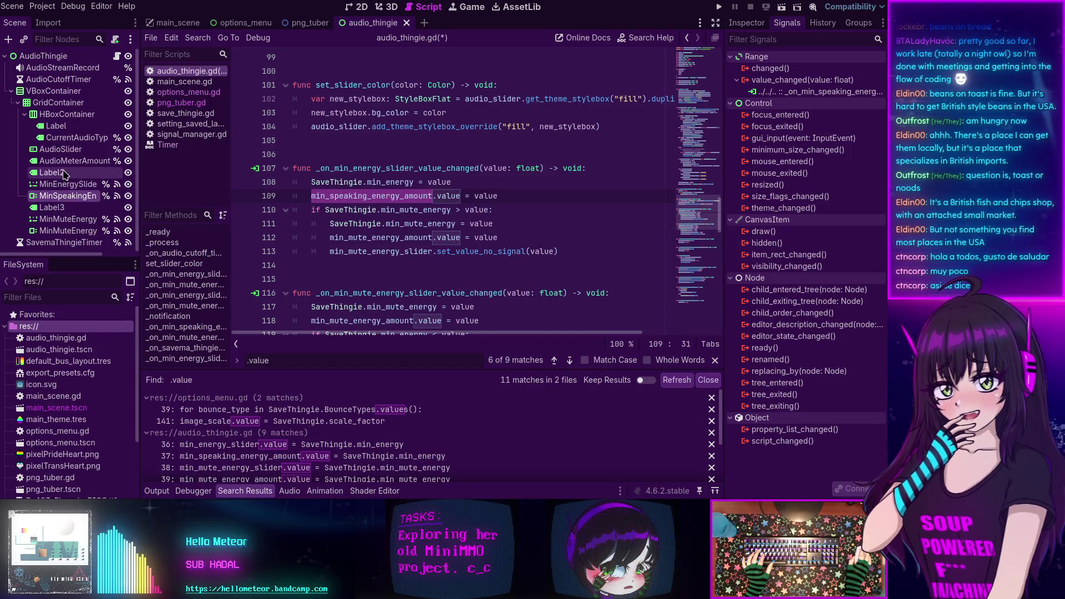
{"action": "double_click", "coordinate": [386, 234]}
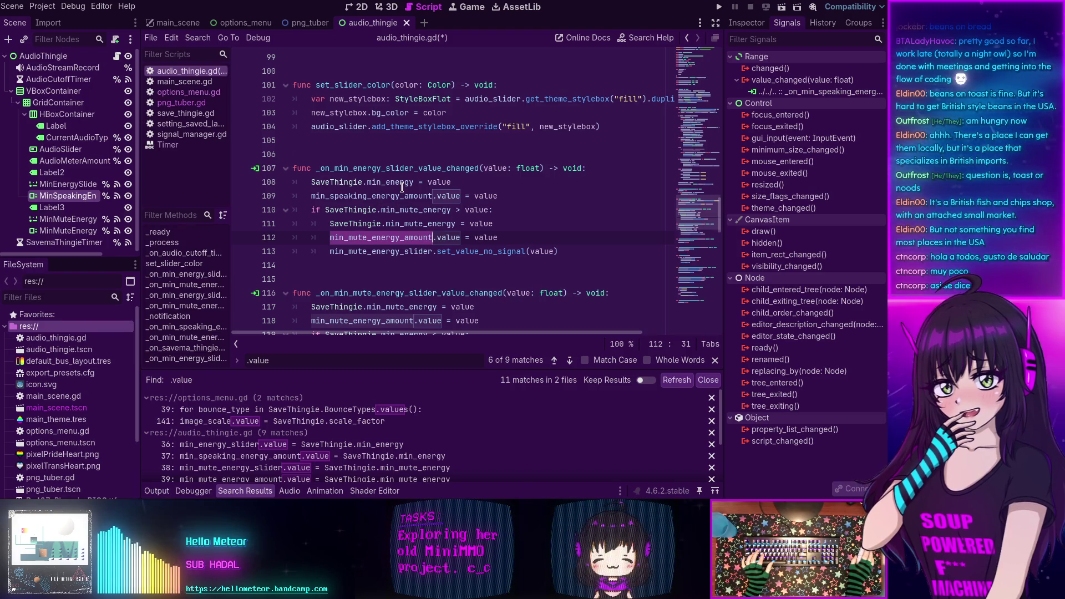
{"action": "left_click", "coordinate": [449, 183]}
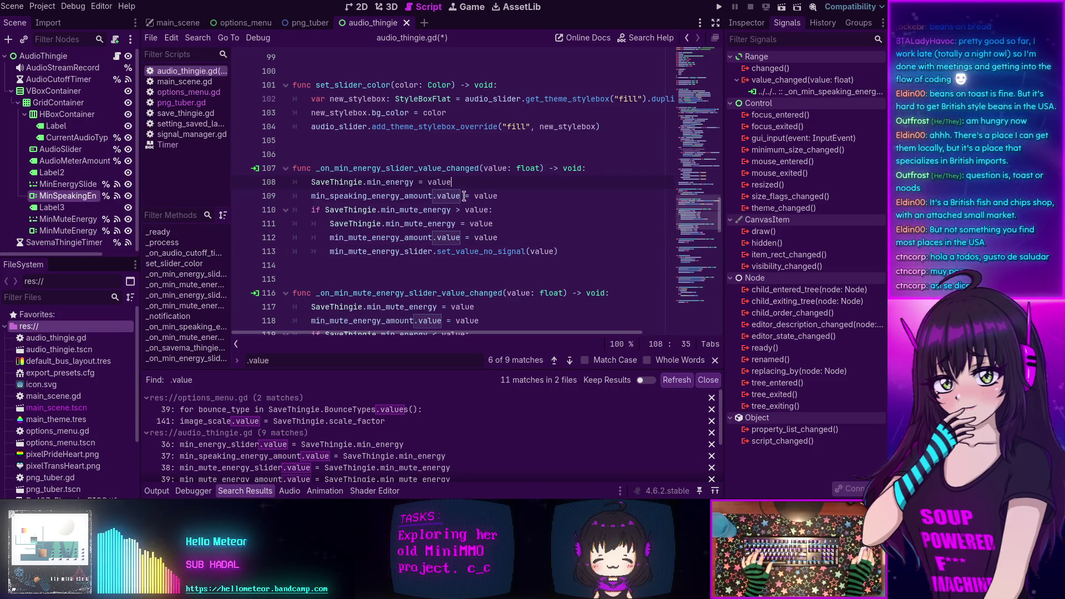
Step: Add min_speaking_energy_amount.set_value_no_signal(value) on line 109 and delete the old .value assignment
{"action": "key", "text": "Return"}
{"action": "type", "text": "min"}
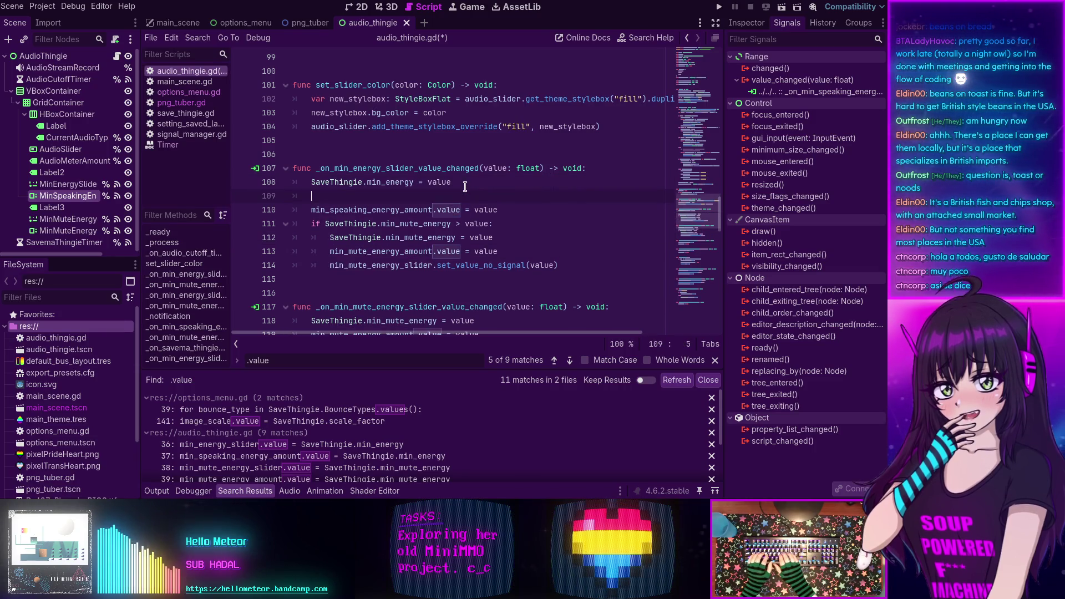
{"action": "type", "text": "_s"}
{"action": "key", "text": "Return"}
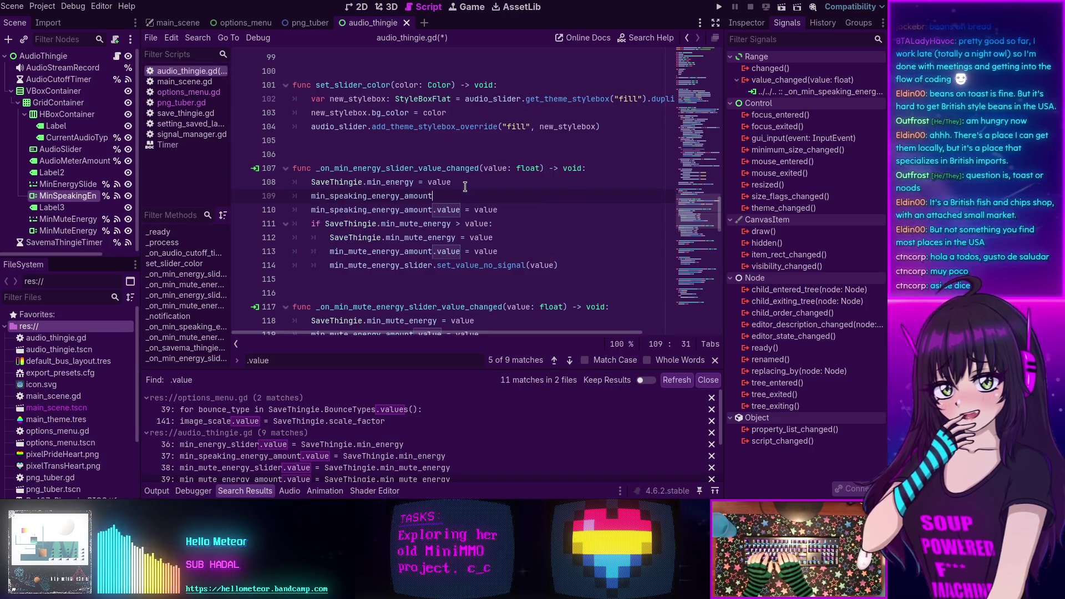
{"action": "type", "text": ".set"}
{"action": "key", "text": "Return"}
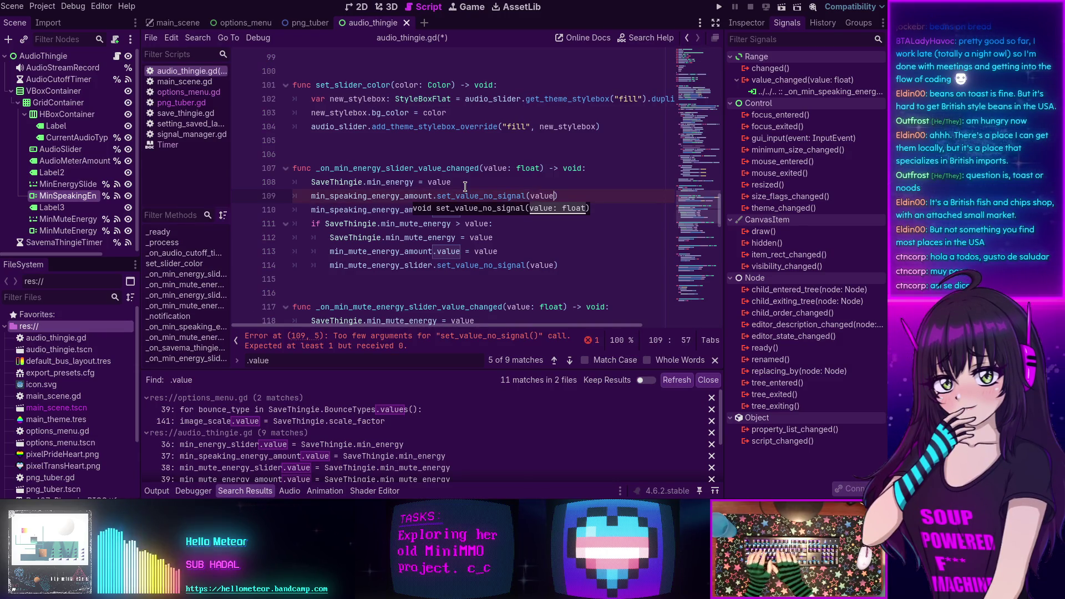
{"action": "left_click", "coordinate": [465, 184]}
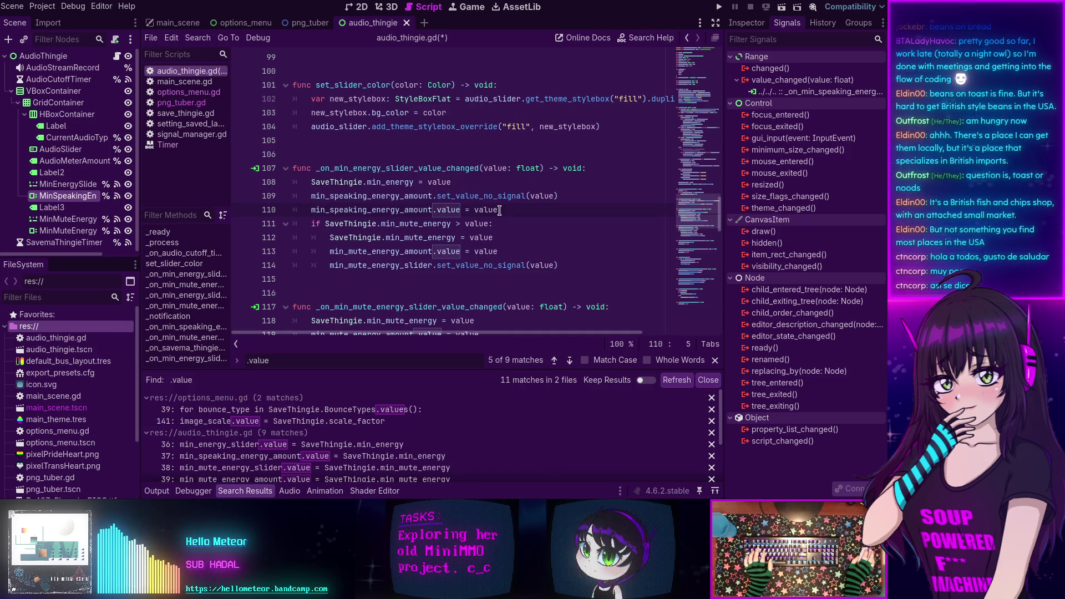
{"action": "left_click_drag", "start_coordinate": [508, 209], "coordinate": [566, 202]}
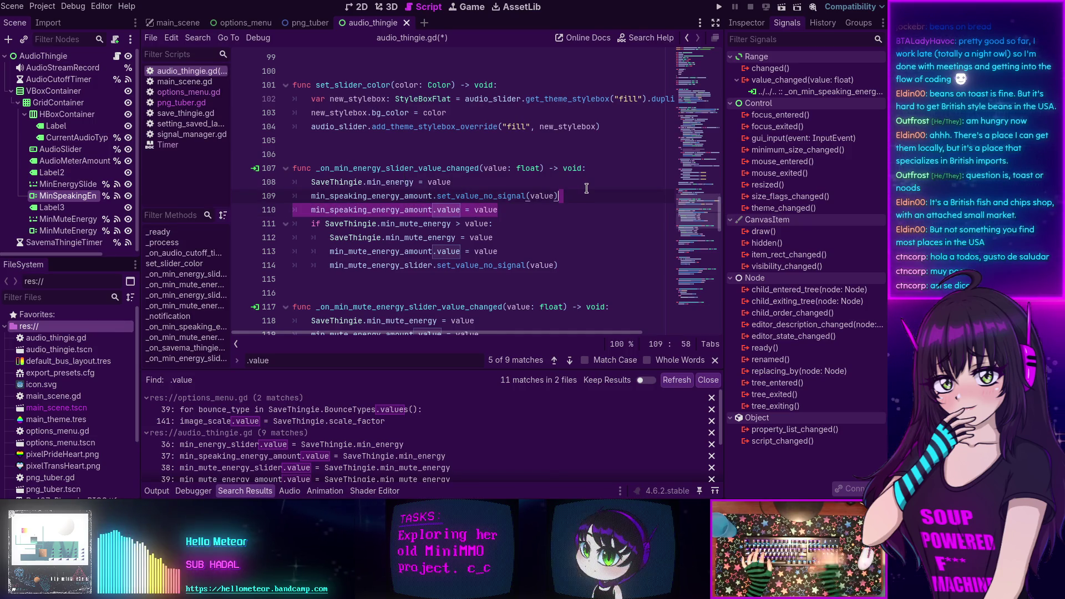
{"action": "key", "text": "BackSpace"}
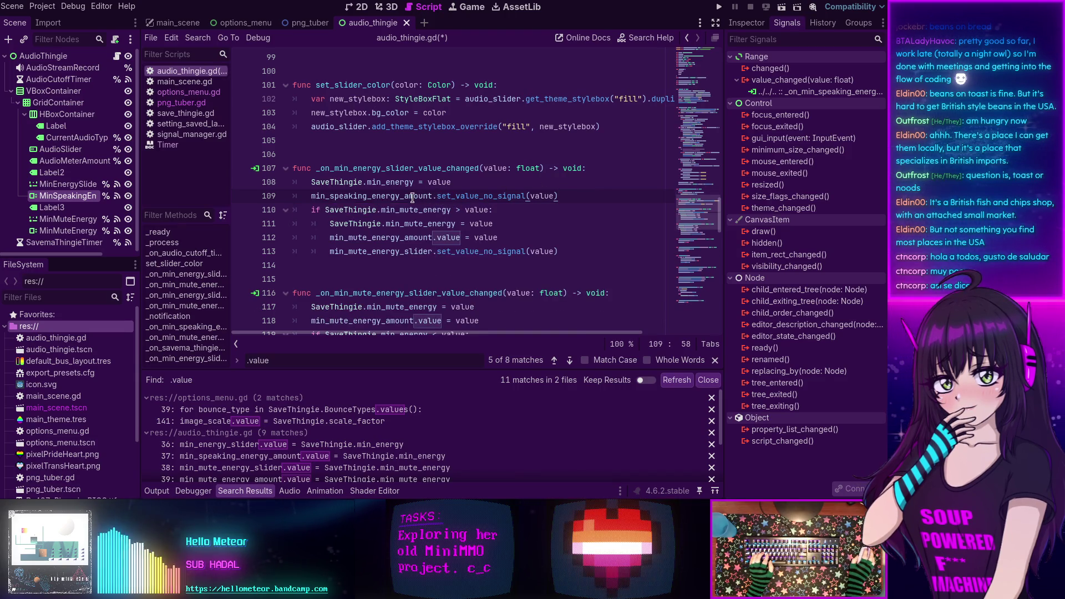
Step: Replace line 112's .value assignment with .set_value_no_signal(value)
{"action": "left_click", "coordinate": [531, 195]}
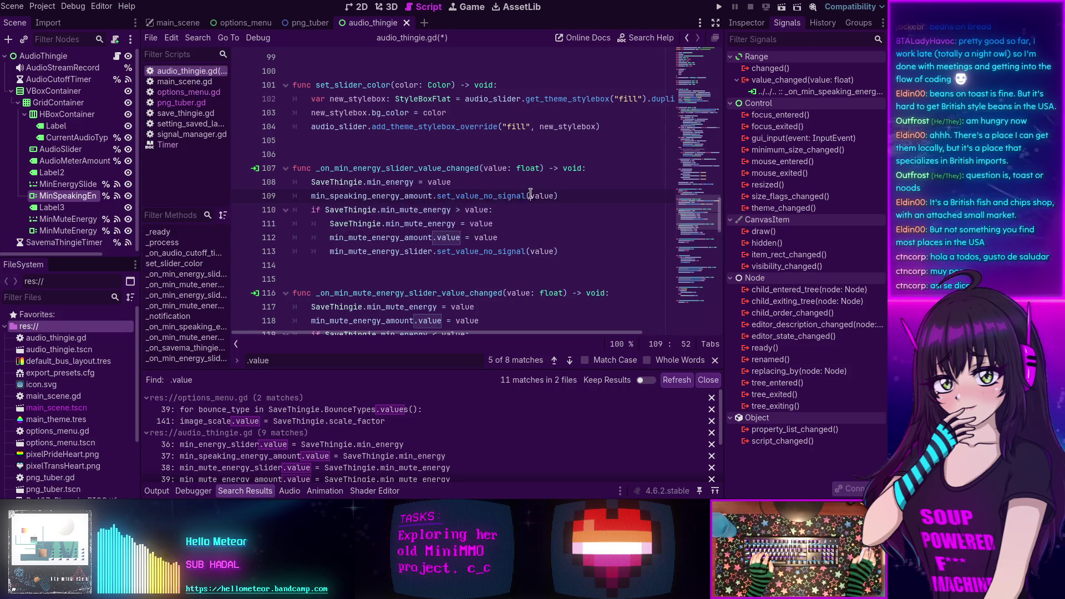
{"action": "left_click", "coordinate": [364, 195]}
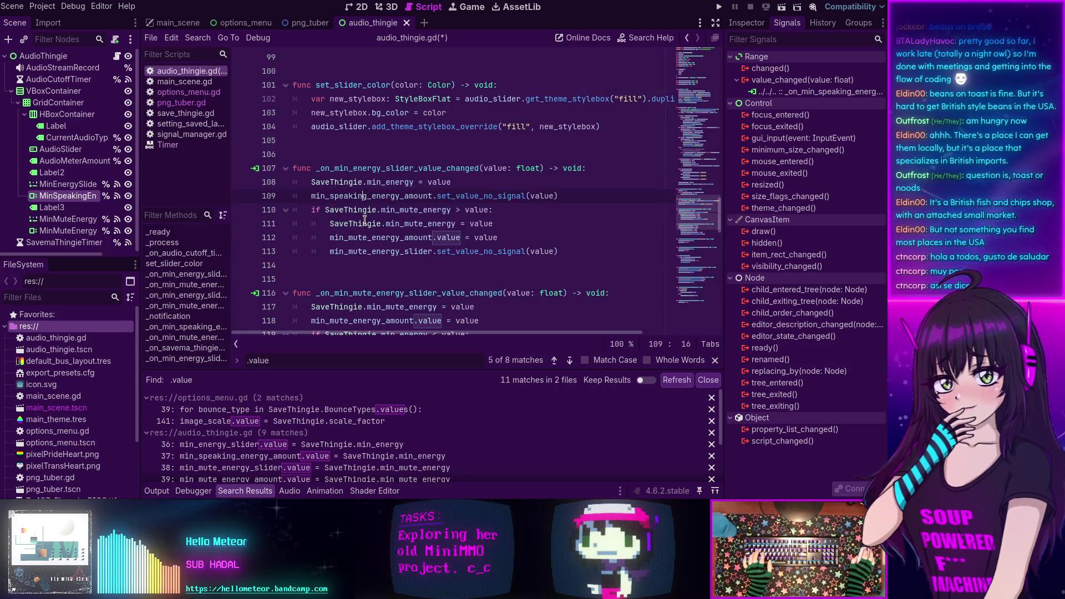
{"action": "left_click_drag", "start_coordinate": [433, 196], "coordinate": [529, 196]}
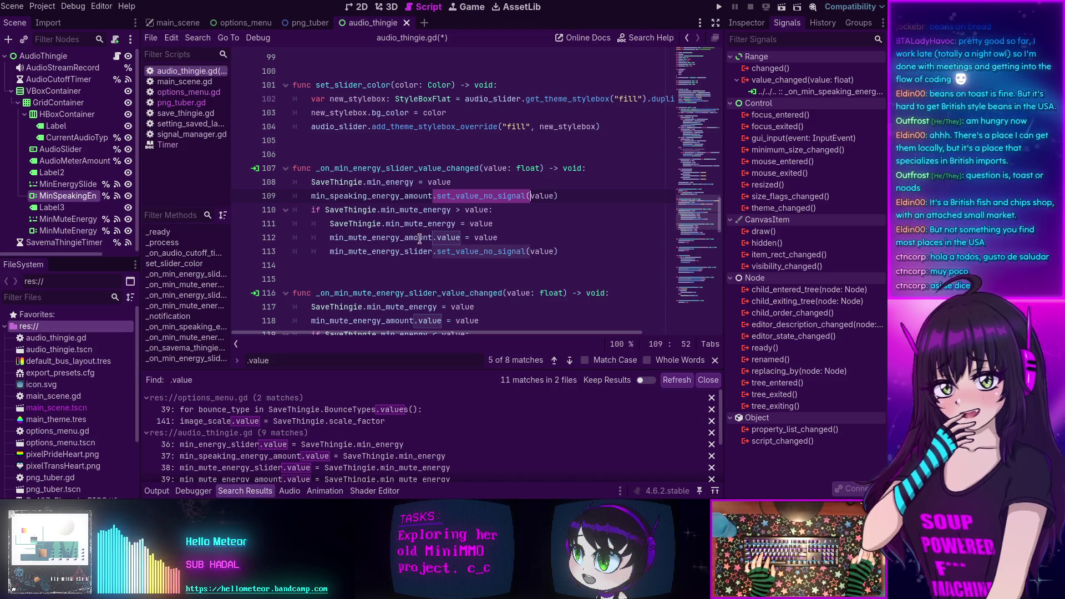
{"action": "left_click", "coordinate": [434, 237]}
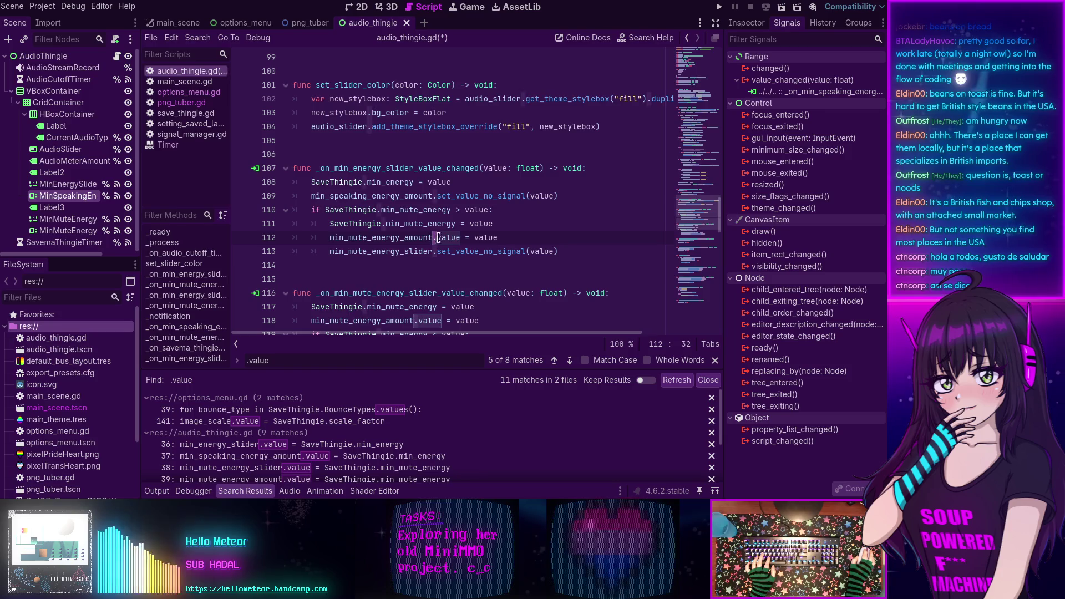
{"action": "left_click_drag", "start_coordinate": [433, 237], "coordinate": [475, 238]}
{"action": "type", "text": ".set_value_no_signal(value"}
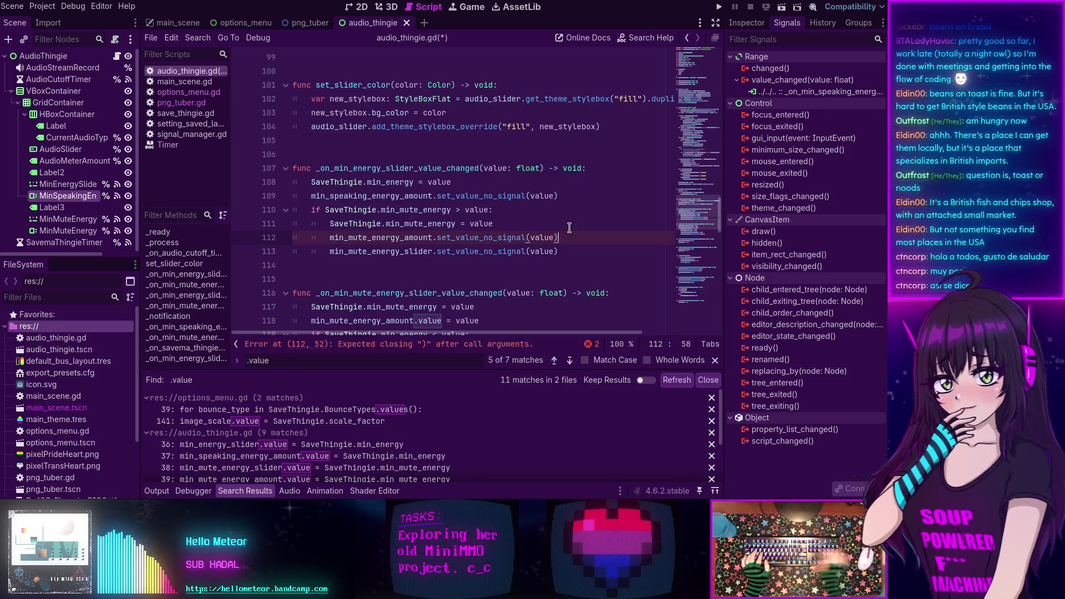
{"action": "type", "text": ")"}
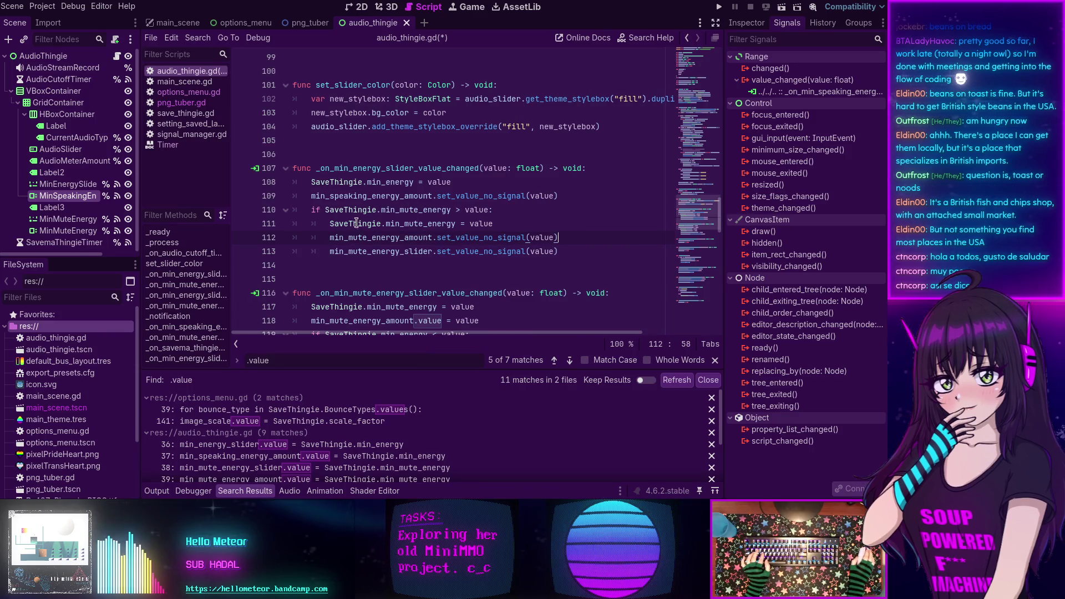
{"action": "scroll", "coordinate": [356, 223], "scroll_direction": "down", "scroll_amount": 3}
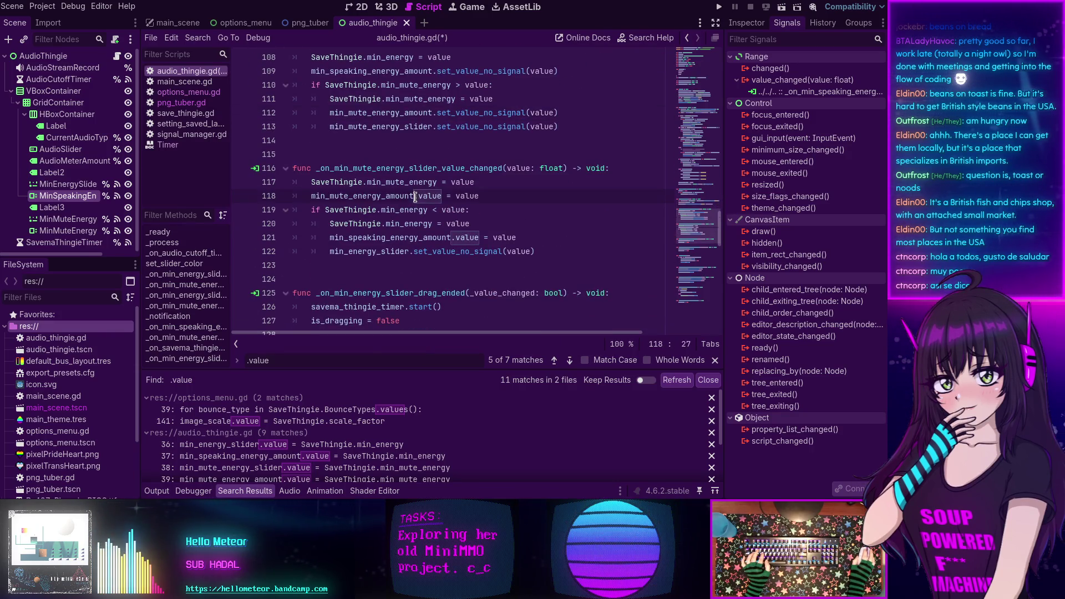
{"action": "left_click_drag", "start_coordinate": [414, 196], "coordinate": [442, 196]}
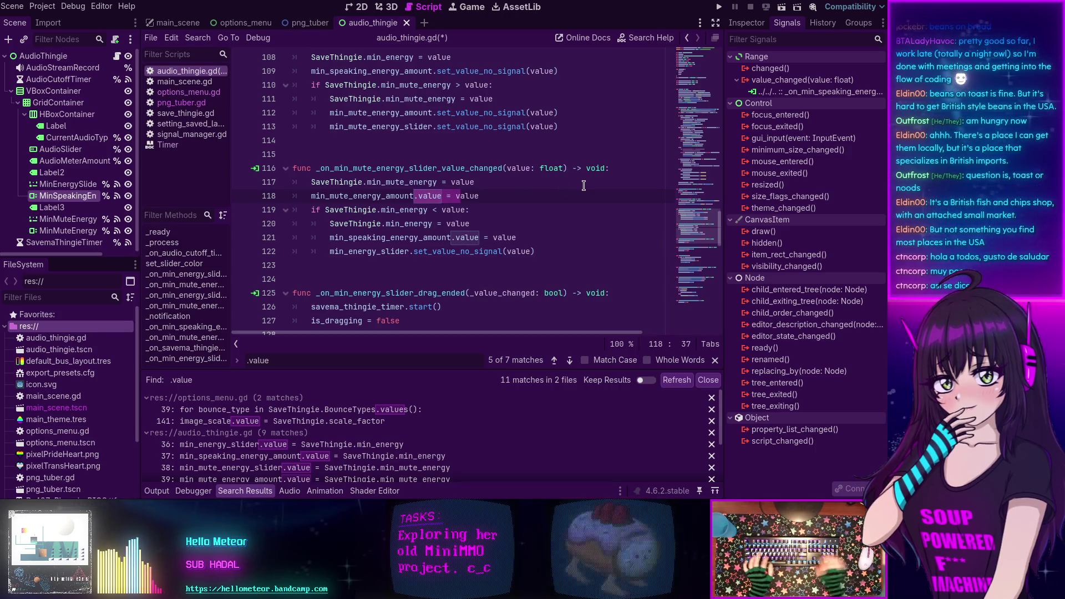
{"action": "type", "text": ".set_value_no_signal(value"}
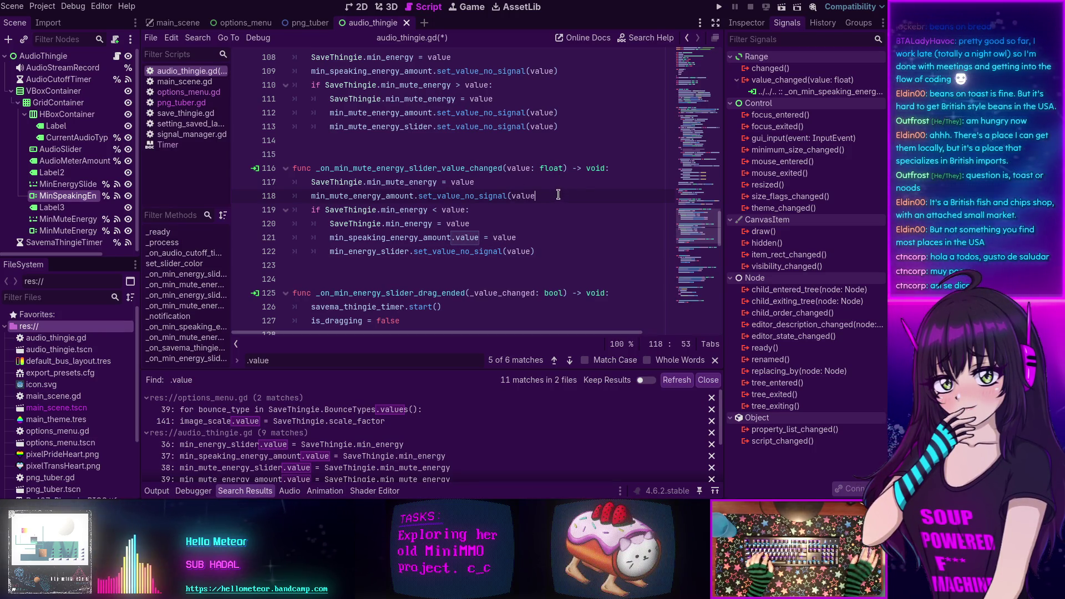
{"action": "type", "text": ")"}
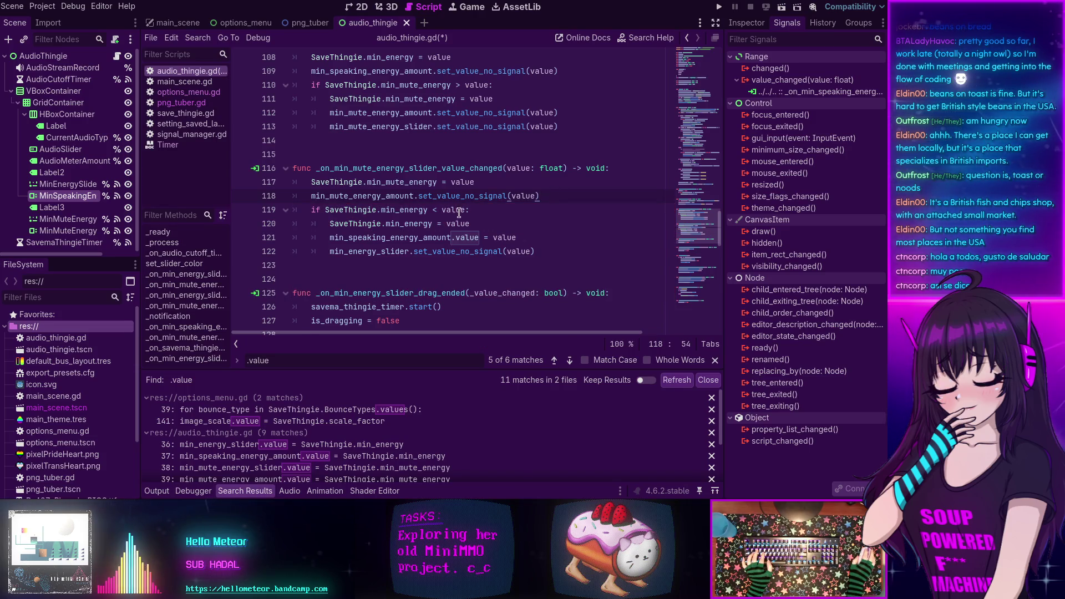
{"action": "left_click_drag", "start_coordinate": [453, 238], "coordinate": [489, 238]}
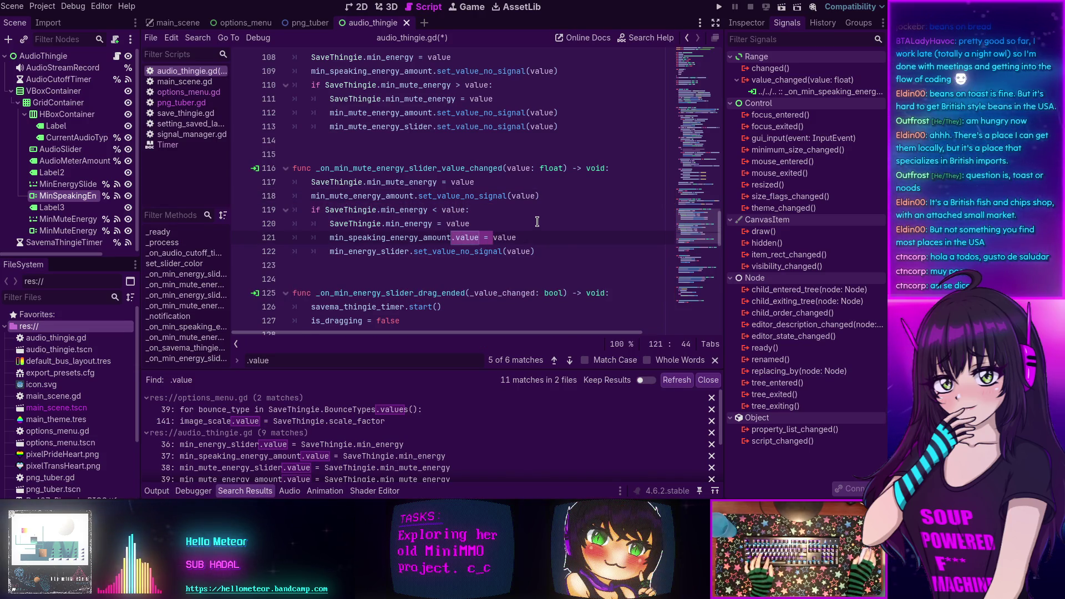
{"action": "type", "text": ".set_value_no_signal("}
{"action": "left_click", "coordinate": [583, 232]}
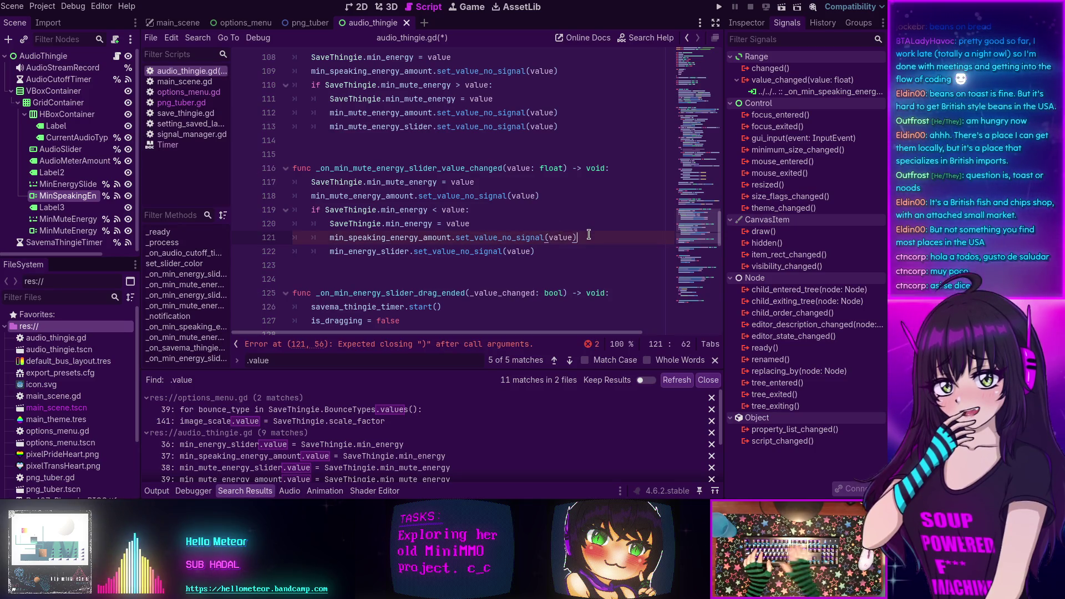
{"action": "type", "text": ")"}
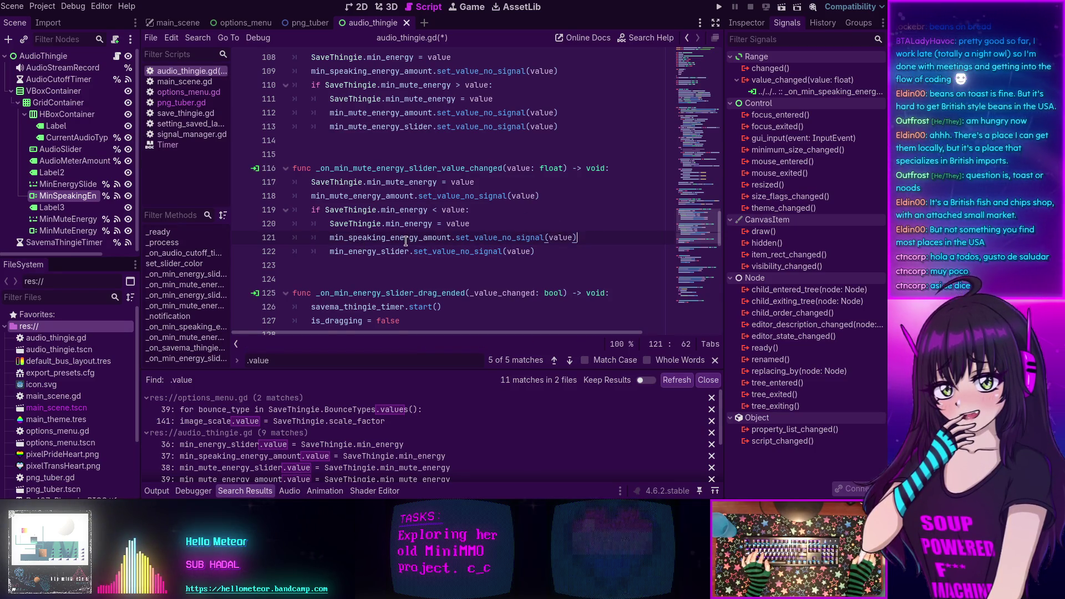
{"action": "scroll", "coordinate": [405, 240], "scroll_direction": "down", "scroll_amount": 2}
{"action": "scroll", "coordinate": [406, 240], "scroll_direction": "down", "scroll_amount": 4}
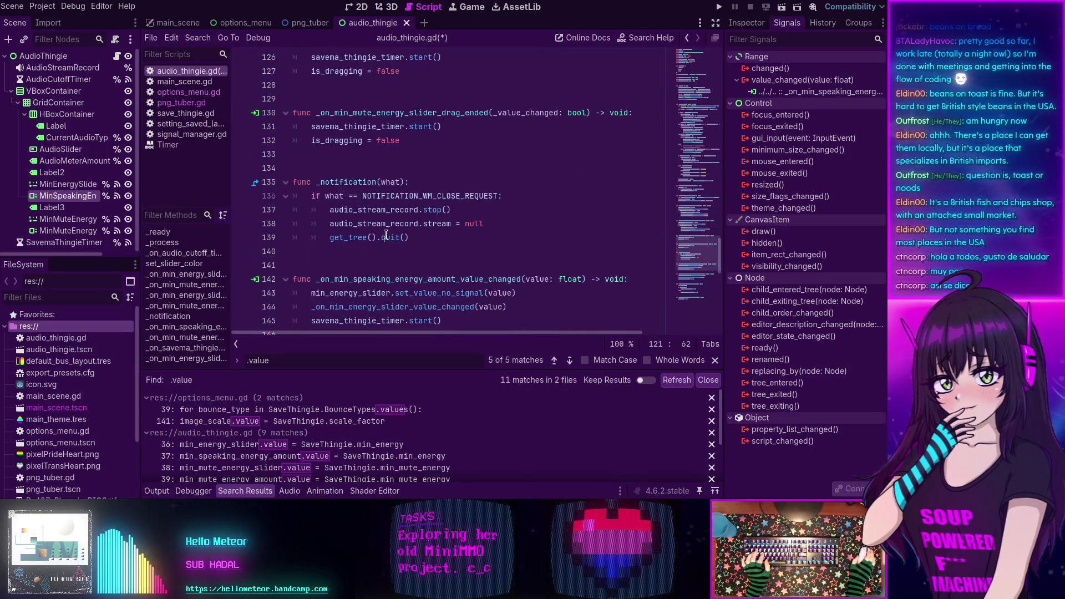
{"action": "scroll", "coordinate": [383, 228], "scroll_direction": "down", "scroll_amount": 2}
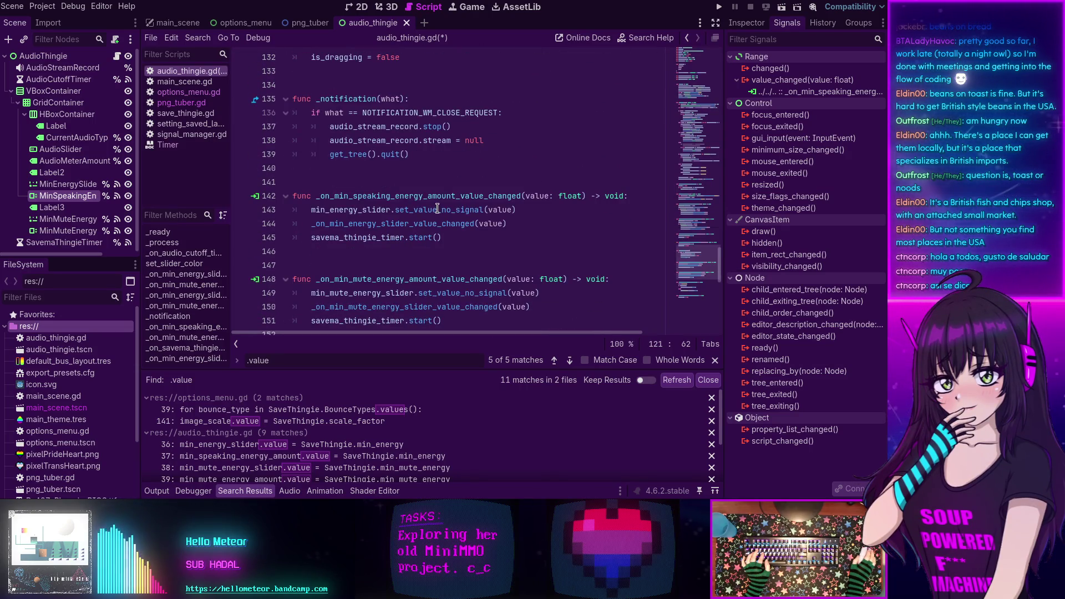
{"action": "scroll", "coordinate": [438, 209], "scroll_direction": "down", "scroll_amount": 2}
{"action": "scroll", "coordinate": [437, 208], "scroll_direction": "down", "scroll_amount": 1}
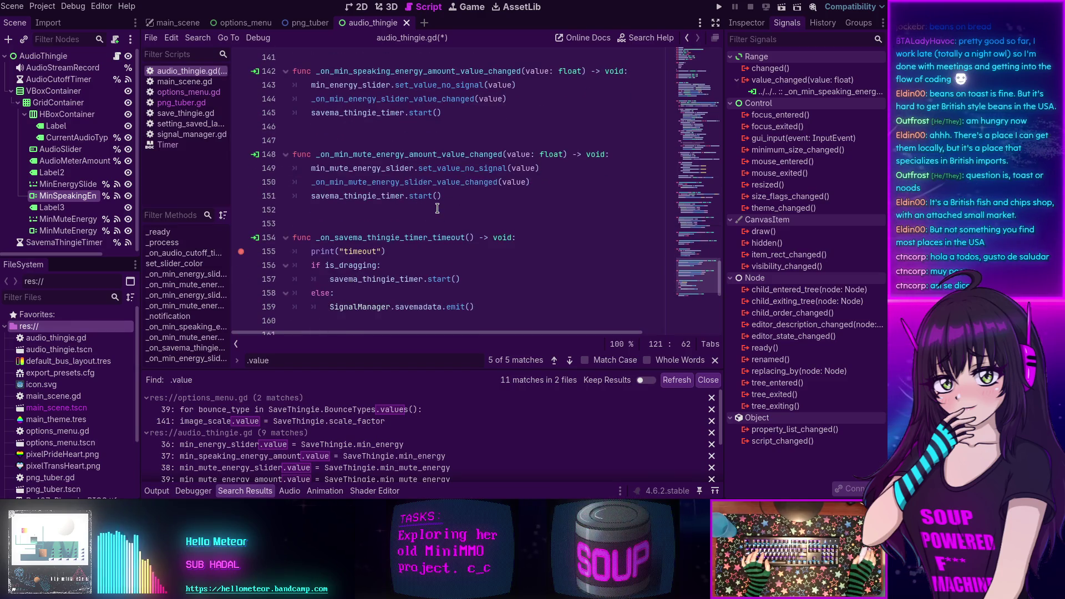
{"action": "scroll", "coordinate": [438, 208], "scroll_direction": "down", "scroll_amount": 1}
{"action": "scroll", "coordinate": [471, 266], "scroll_direction": "up", "scroll_amount": 3}
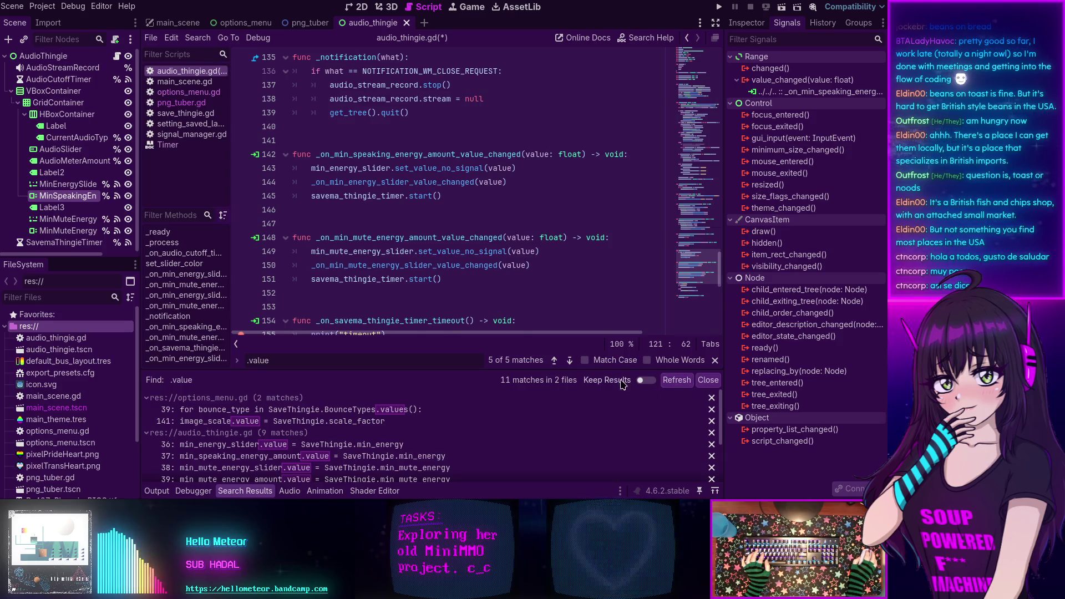
{"action": "left_click", "coordinate": [570, 364]}
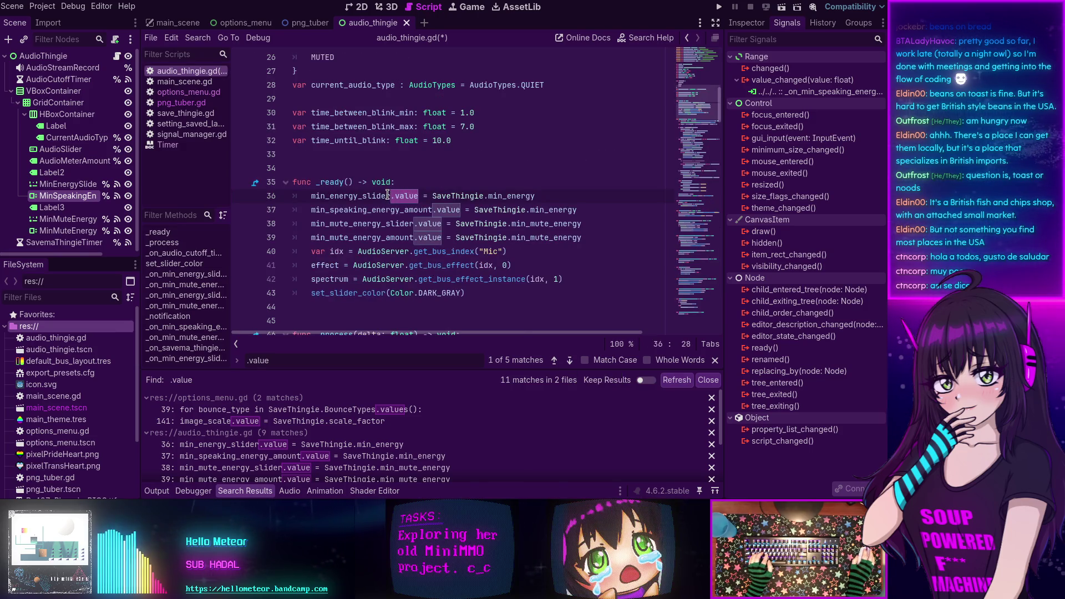
Step: Rewrite lines 36 and 37 as set_value_no_signal calls, e.g. set_value_no_signal(SaveThingie.min_energy)
{"action": "left_click", "coordinate": [316, 195]}
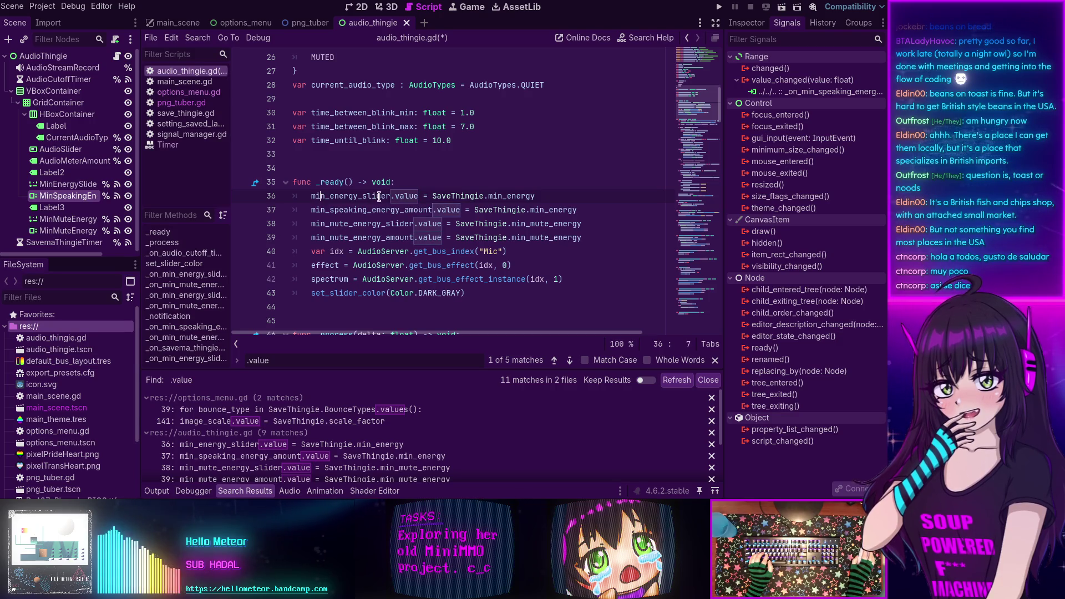
{"action": "left_click_drag", "start_coordinate": [390, 196], "coordinate": [428, 196]}
{"action": "type", "text": ".set_value_no_signal(SaveThingie.min_energy"}
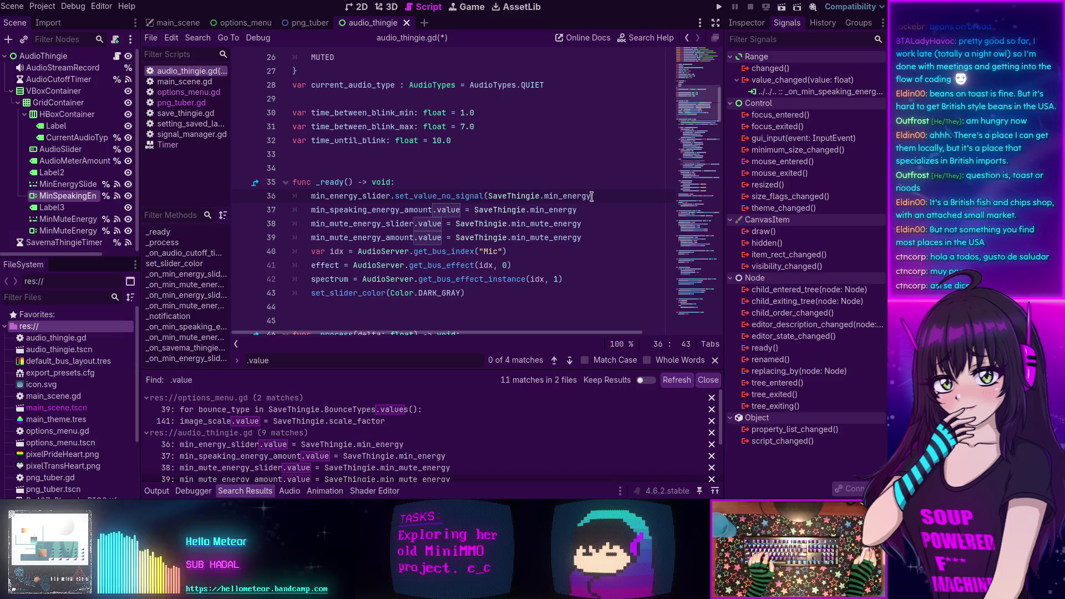
{"action": "type", "text": ")"}
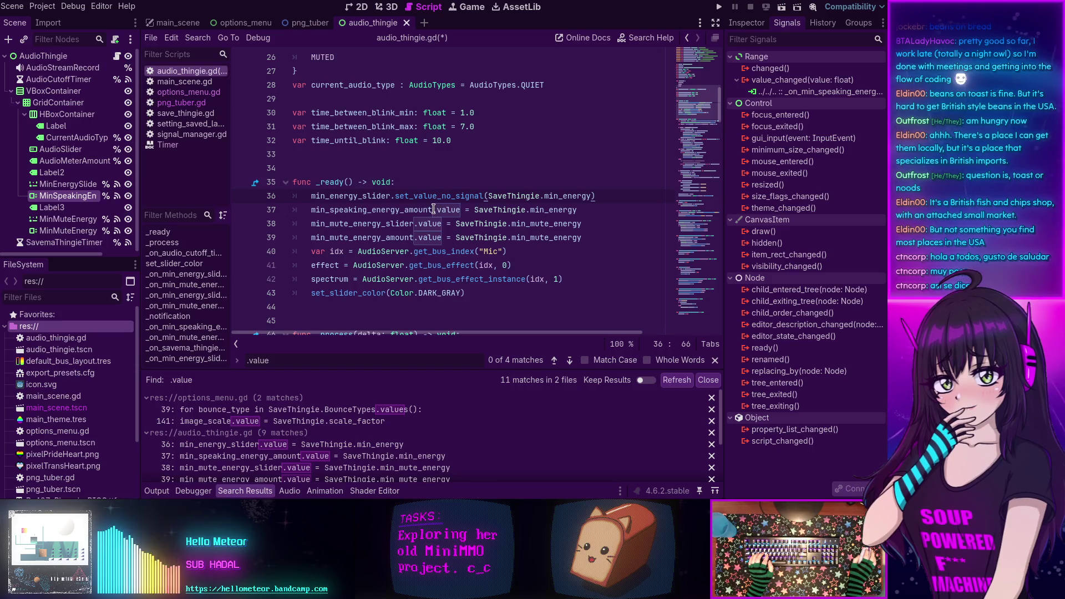
{"action": "left_click_drag", "start_coordinate": [434, 210], "coordinate": [461, 210]}
{"action": "type", "text": ".set_value_no_signal("}
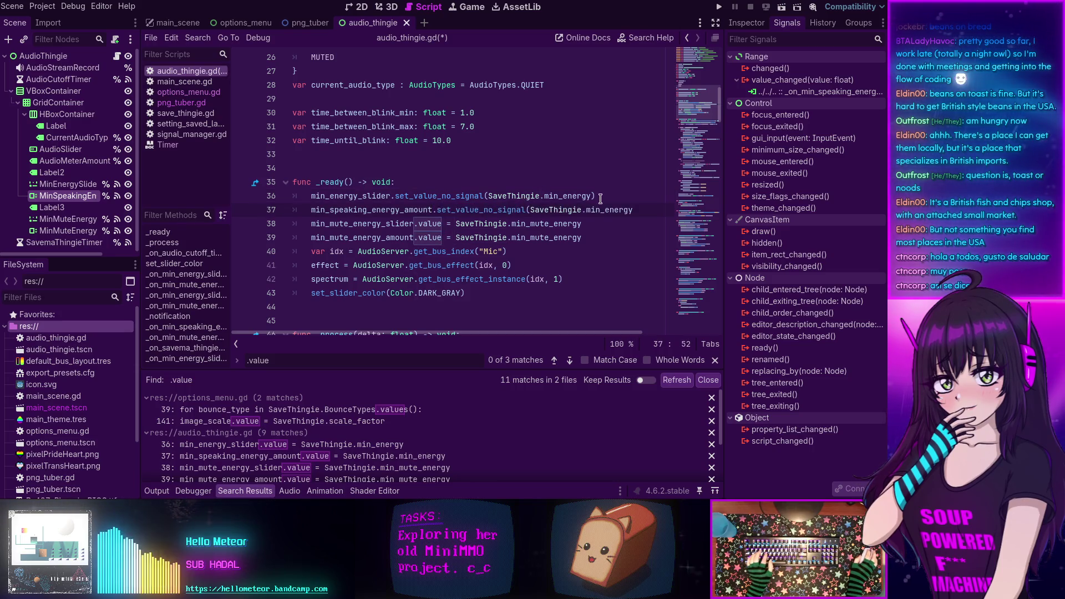
{"action": "left_click", "coordinate": [646, 206]}
{"action": "type", "text": ")"}
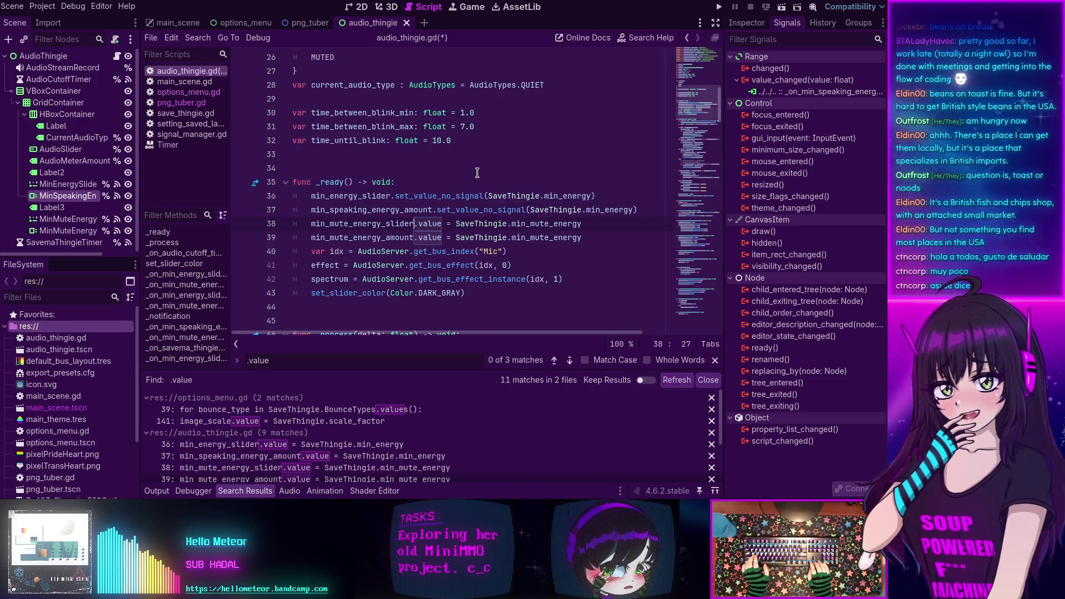
Step: Convert the .value assignments on lines 38 and 39 to set_value_no_signal(...) calls together
{"action": "key", "text": "shift+End"}
{"action": "key", "text": "ctrl+shift+Left"}
{"action": "key", "text": "ctrl+shift+Left"}
{"action": "key", "text": "ctrl+shift+Left"}
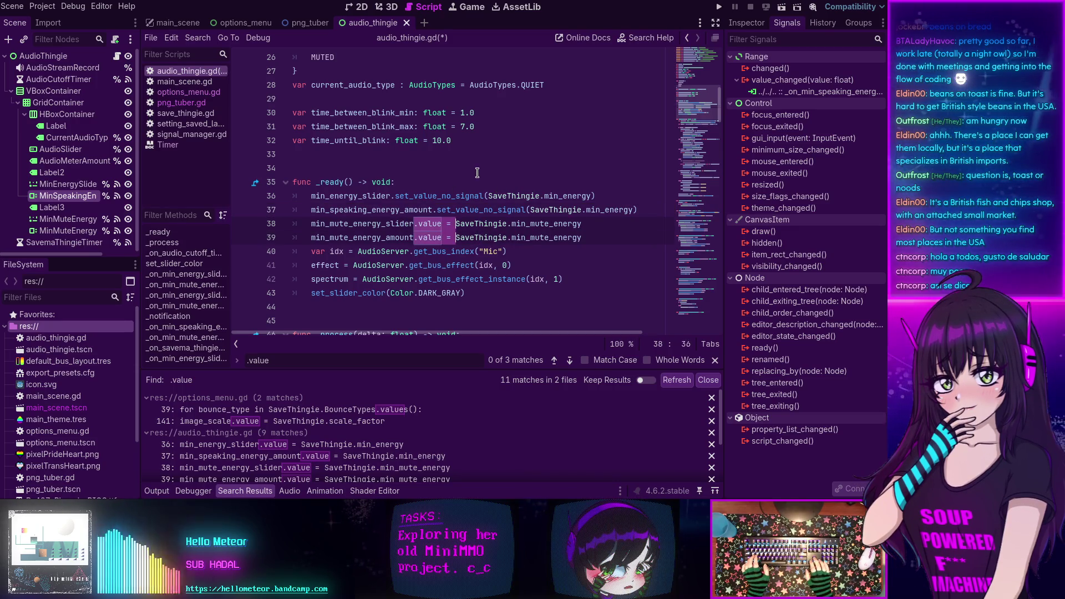
{"action": "type", "text": ".set_value_no_signal("}
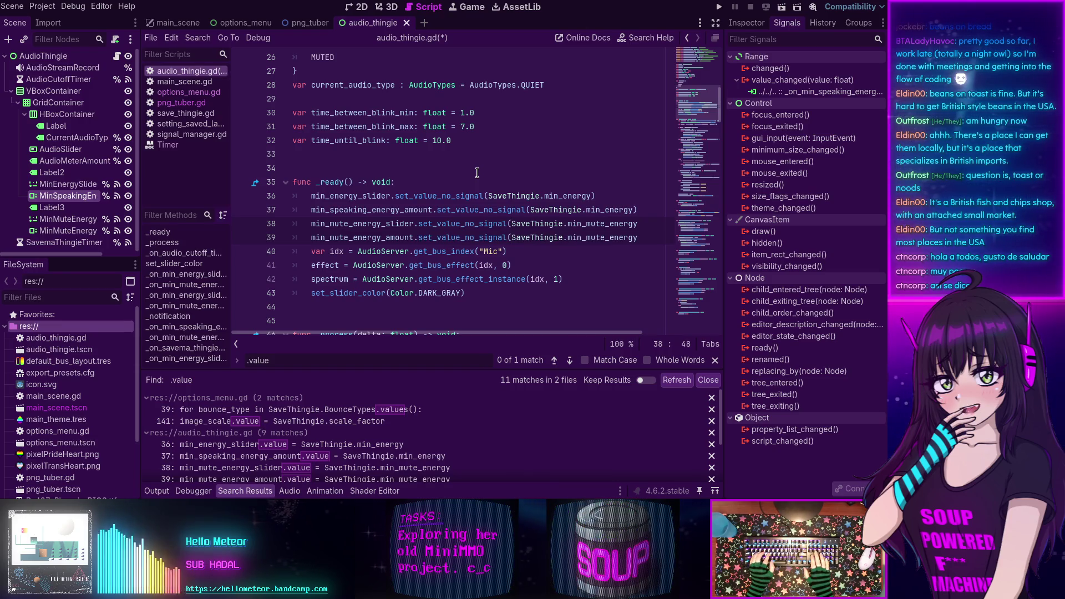
{"action": "key", "text": "End"}
{"action": "type", "text": ")"}
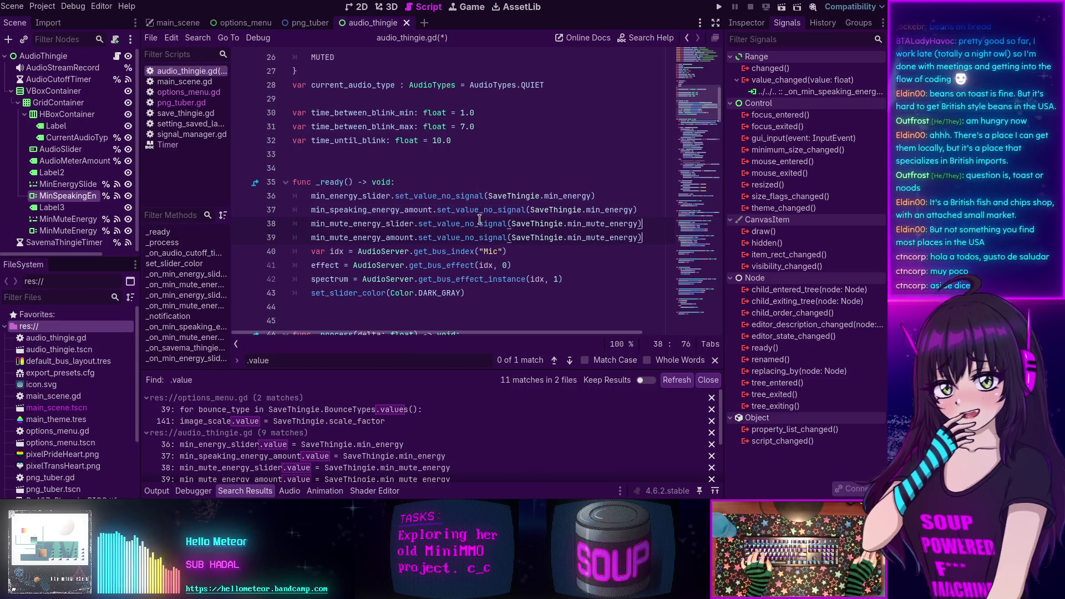
{"action": "left_click", "coordinate": [437, 237]}
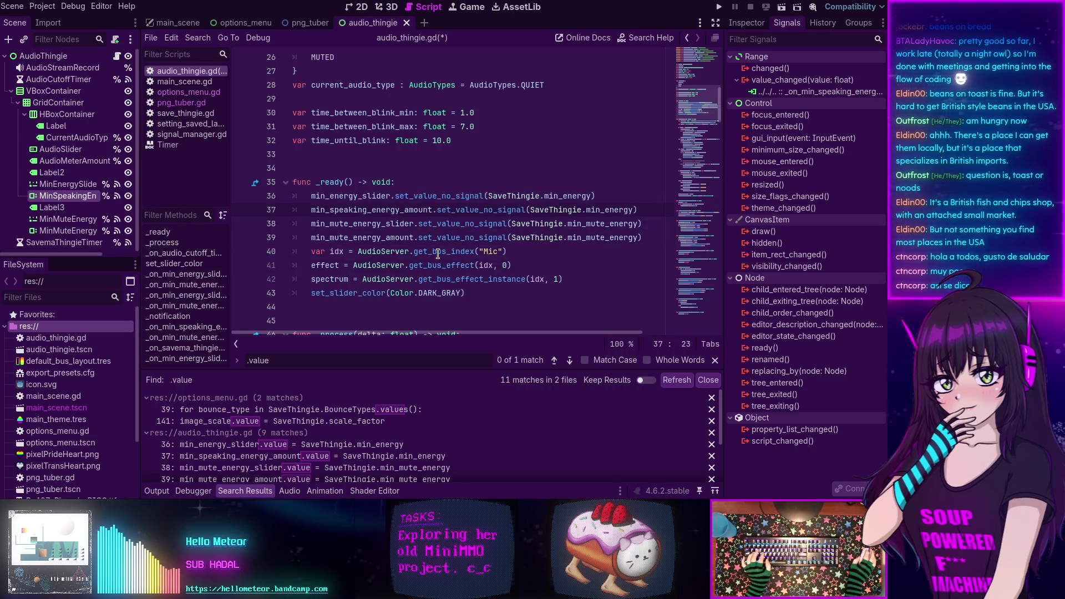
{"action": "left_click", "coordinate": [404, 210]}
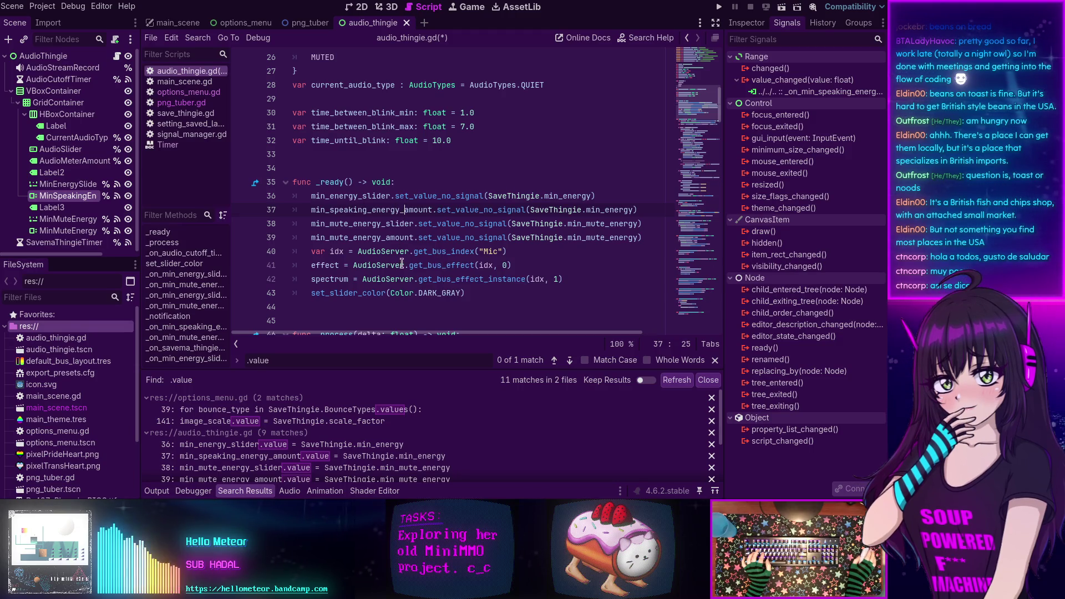
Step: Change line 91 to audio_slider.set_value_no_signal(energy) and save audio_thingie.gd
{"action": "left_click", "coordinate": [570, 361]}
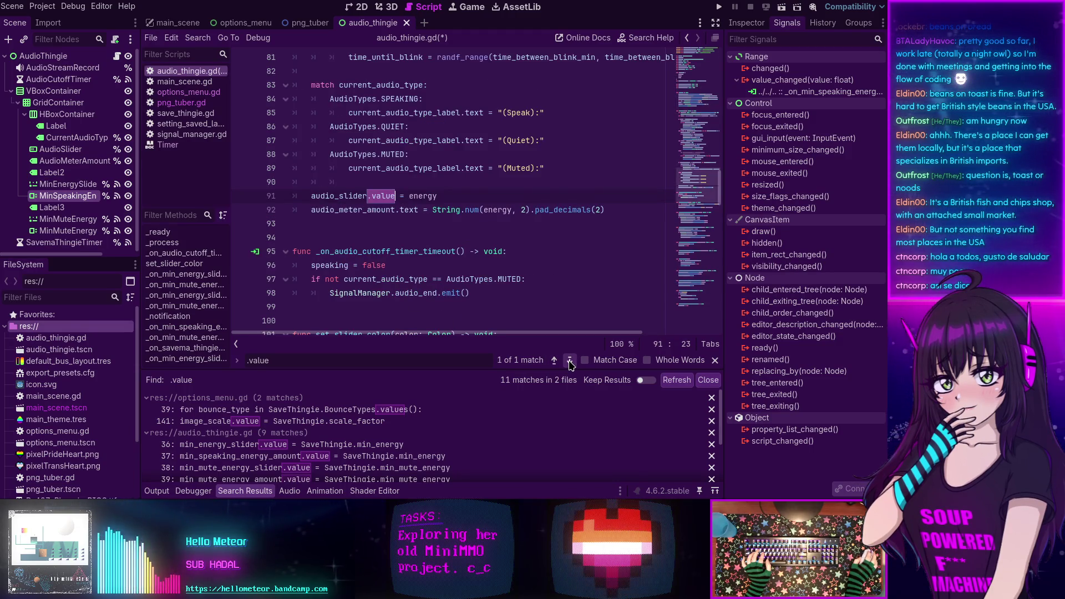
{"action": "left_click", "coordinate": [369, 196]}
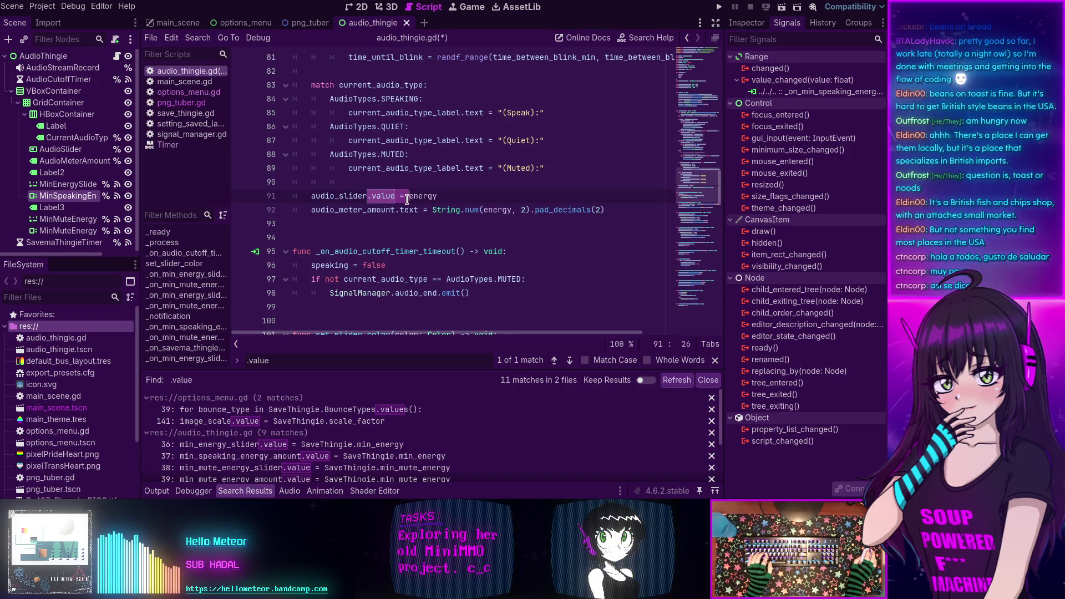
{"action": "type", "text": ".set_value_no_signal("}
{"action": "left_click", "coordinate": [506, 192]}
{"action": "type", "text": ")"}
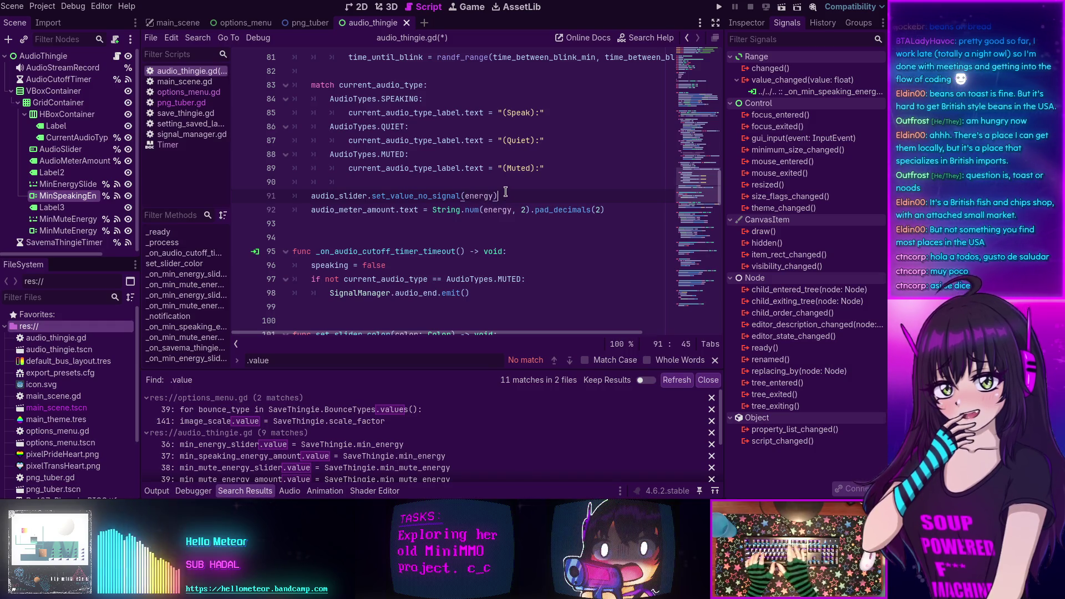
{"action": "key", "text": "ctrl+s"}
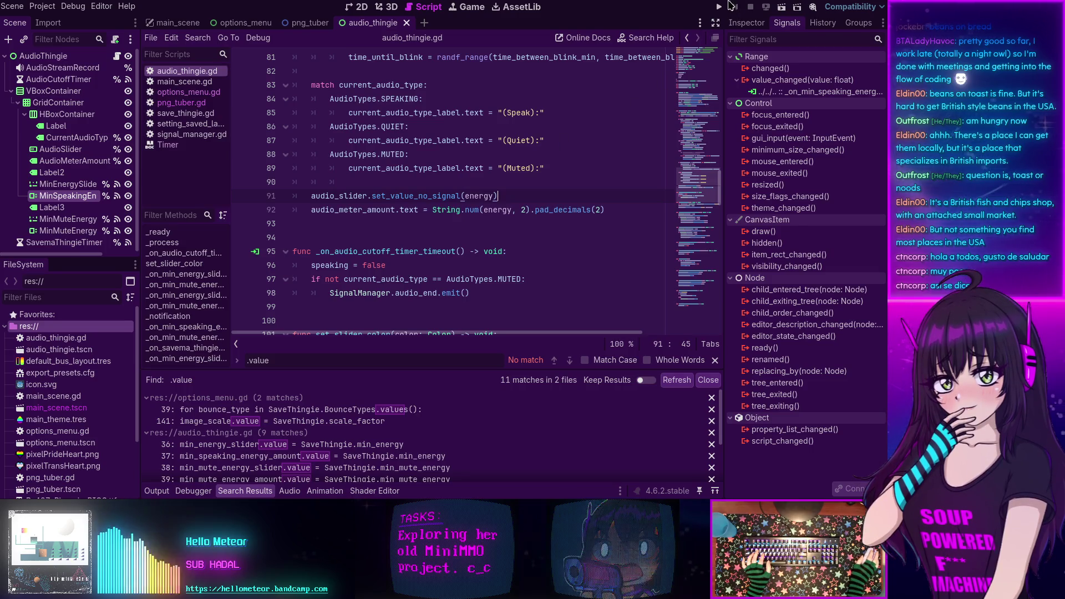
Step: Run the project, lower the Speaking Threshold to 0.32, stop it, and run it again
{"action": "left_click", "coordinate": [720, 7]}
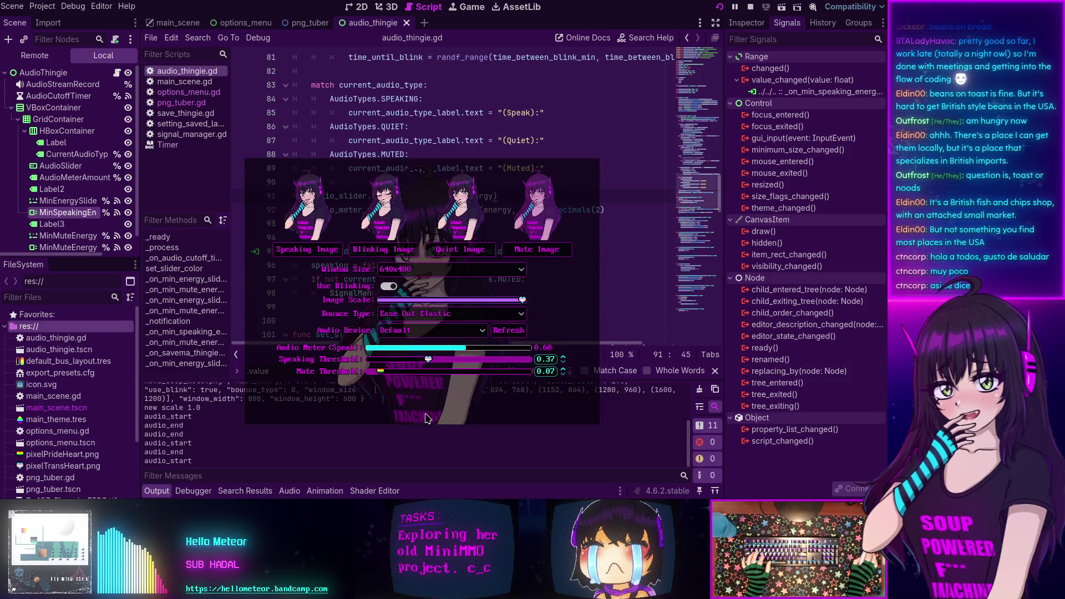
{"action": "left_click_drag", "start_coordinate": [427, 359], "coordinate": [421, 360]}
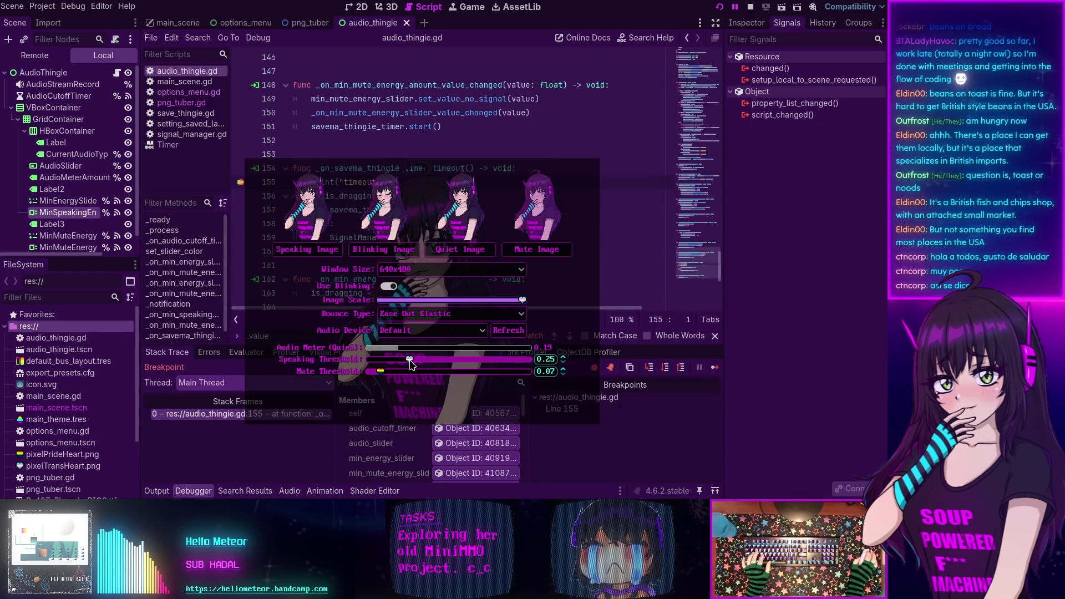
{"action": "left_click", "coordinate": [750, 8]}
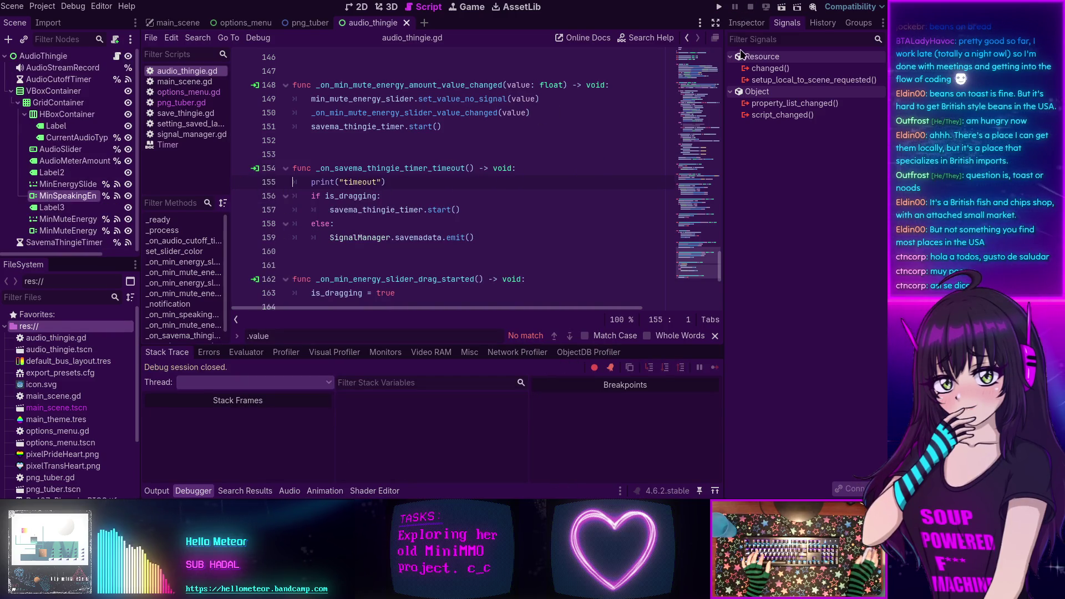
{"action": "key", "text": "F5"}
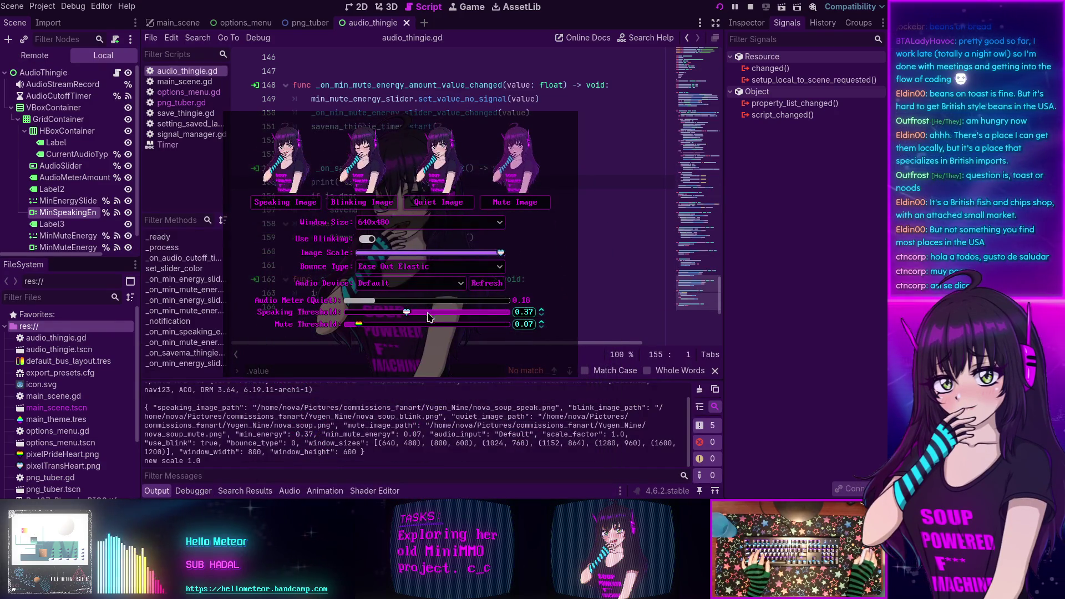
Step: Tune the Speaking Threshold with slider drags and spinbox steps, then type a new value
{"action": "left_click_drag", "start_coordinate": [389, 312], "coordinate": [419, 312]}
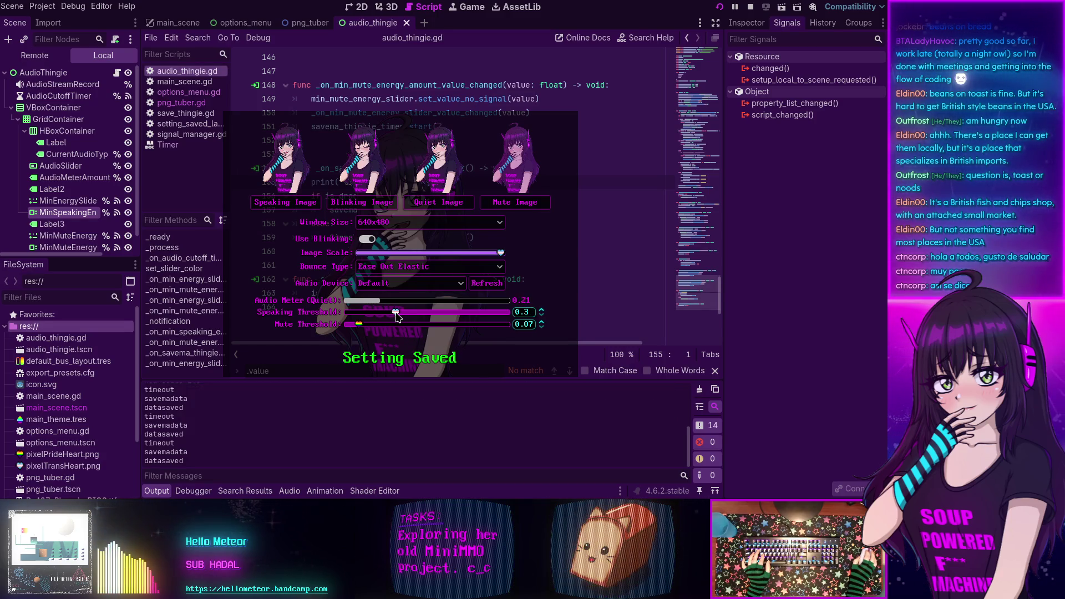
{"action": "left_click_drag", "start_coordinate": [448, 318], "coordinate": [450, 319]}
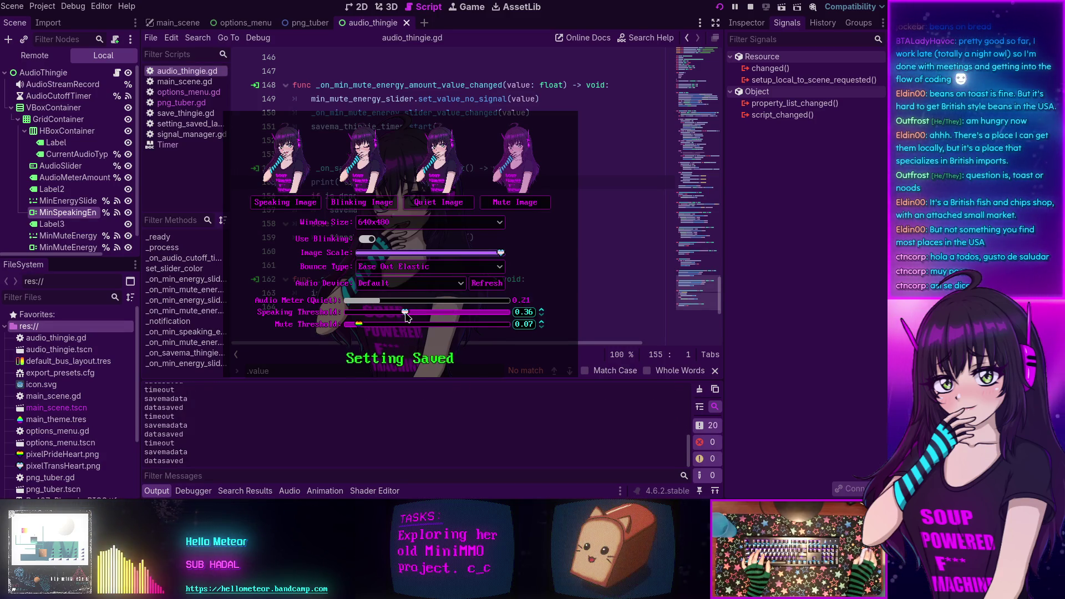
{"action": "left_click_drag", "start_coordinate": [407, 317], "coordinate": [429, 317]}
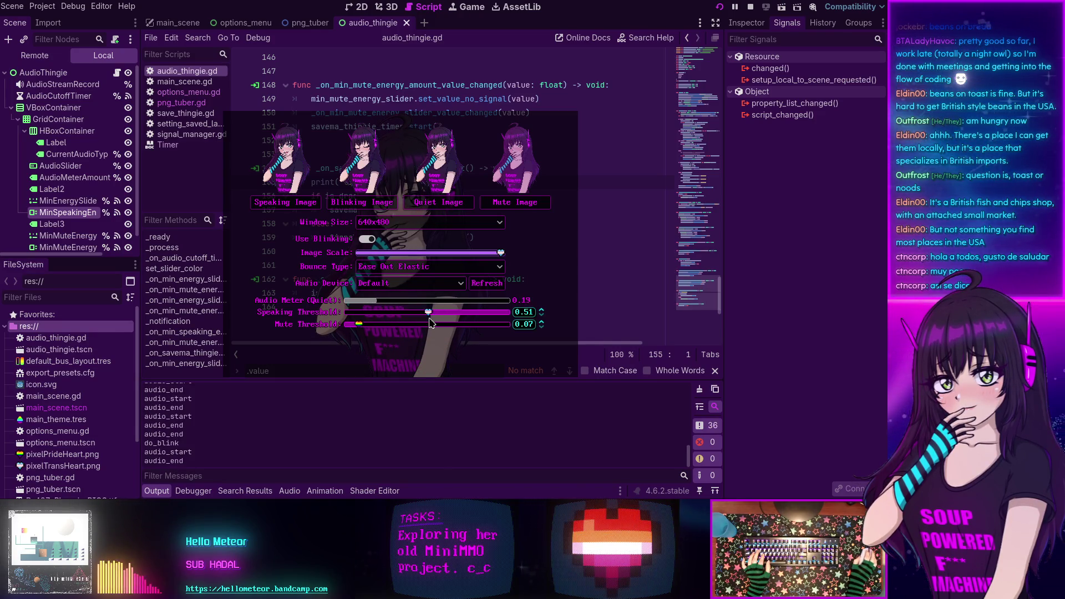
{"action": "mouse_move", "coordinate": [434, 324]}
{"action": "left_mouse_down"}
{"action": "mouse_move", "coordinate": [449, 319]}
{"action": "mouse_move", "coordinate": [407, 321]}
{"action": "left_mouse_up"}
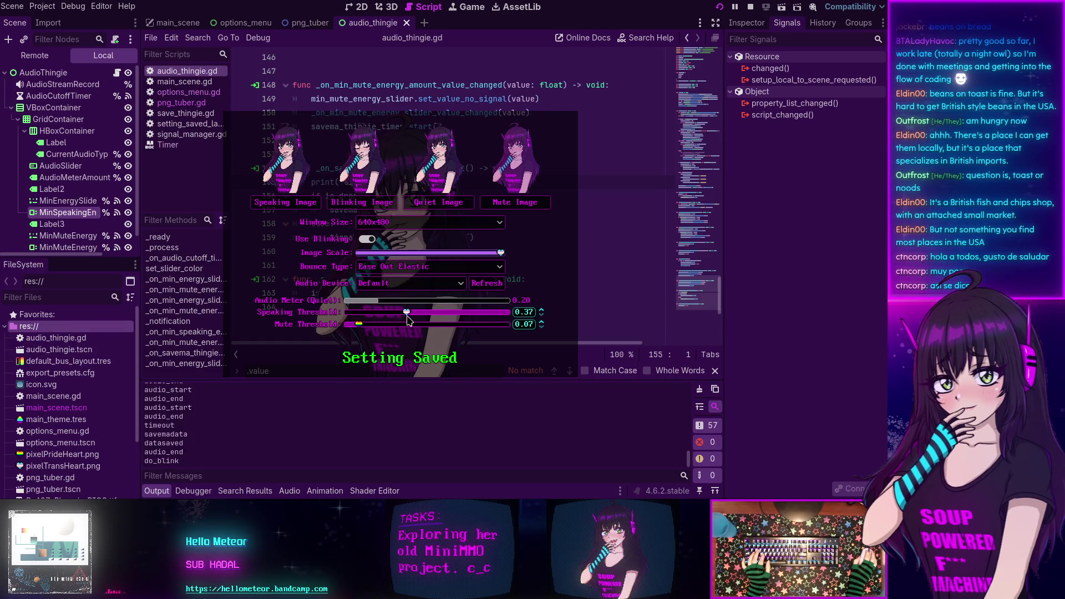
{"action": "left_click", "coordinate": [541, 311]}
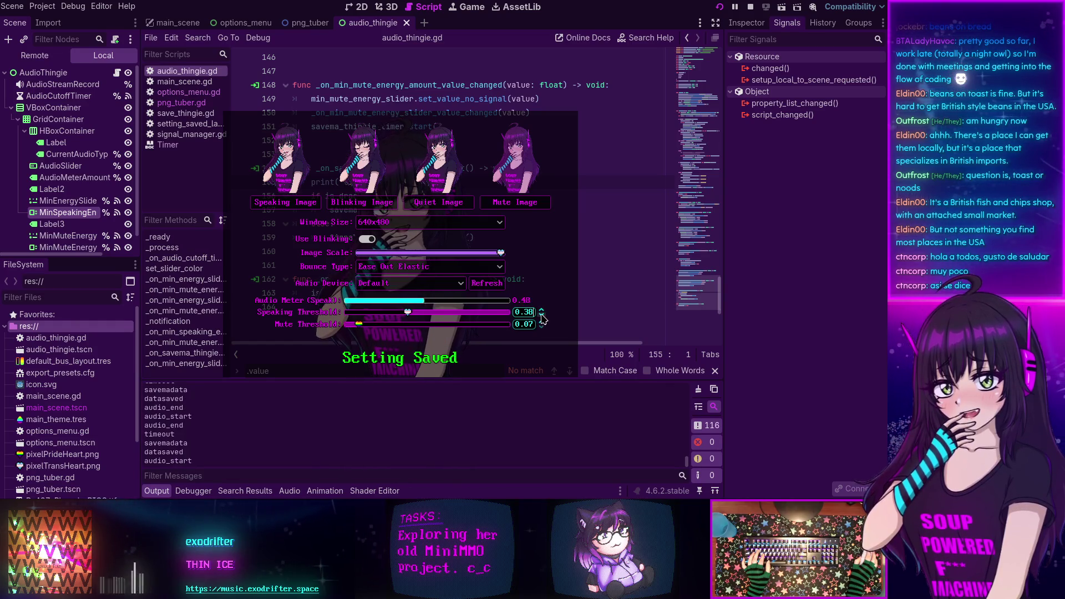
{"action": "left_click", "coordinate": [543, 316]}
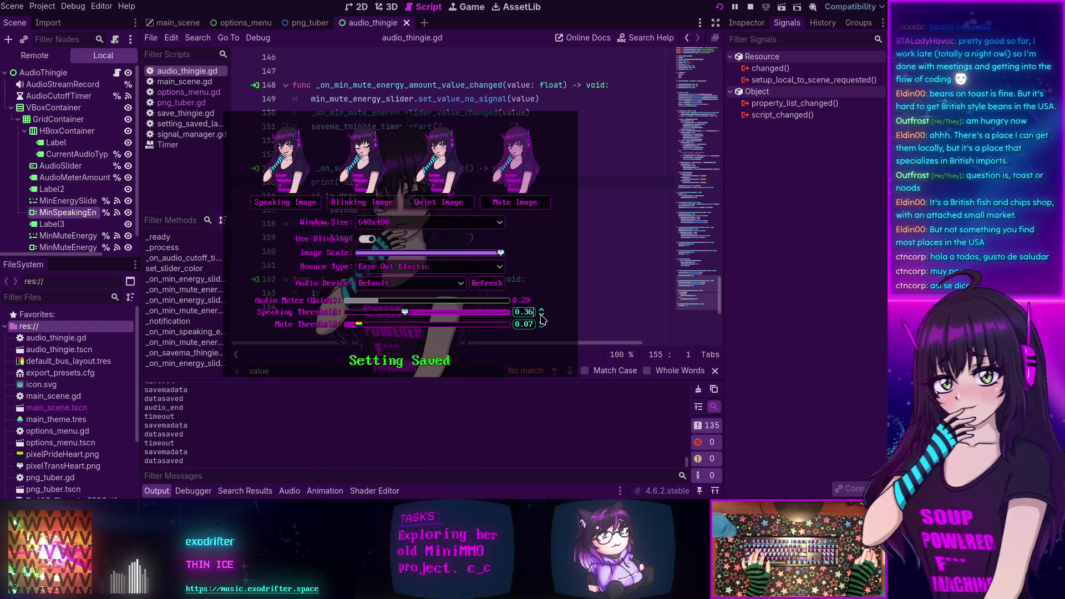
{"action": "left_click", "coordinate": [531, 312]}
{"action": "key", "text": "BackSpace"}
{"action": "key", "text": "BackSpace"}
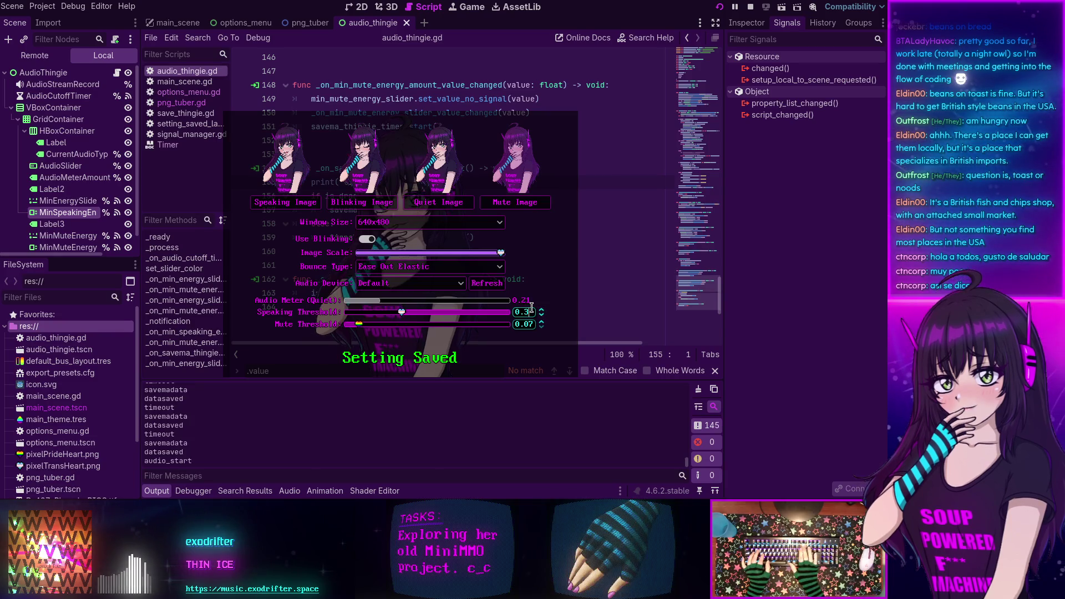
{"action": "type", "text": "3"}
{"action": "key", "text": "Return"}
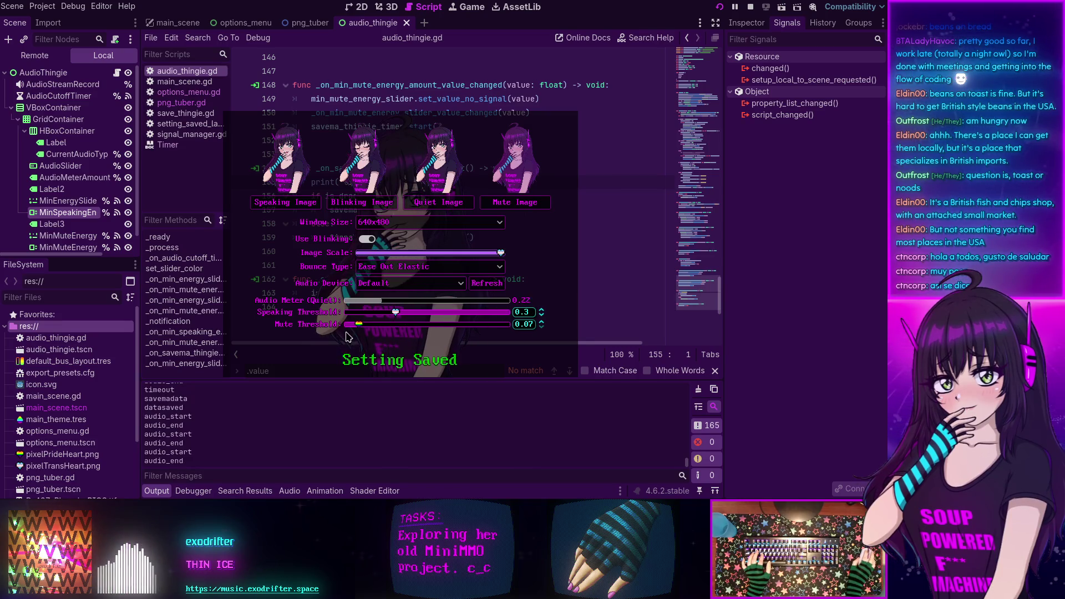
Step: Raise the Mute Threshold by dragging its slider
{"action": "left_click", "coordinate": [358, 327]}
{"action": "left_click_drag", "start_coordinate": [358, 328], "coordinate": [385, 330]}
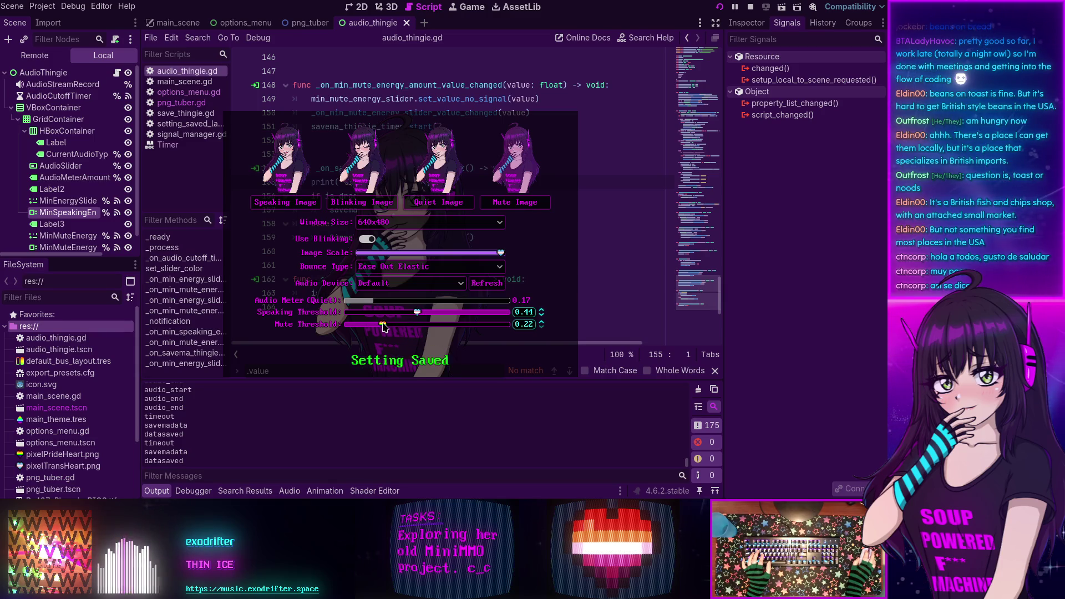
{"action": "left_click_drag", "start_coordinate": [384, 327], "coordinate": [413, 328]}
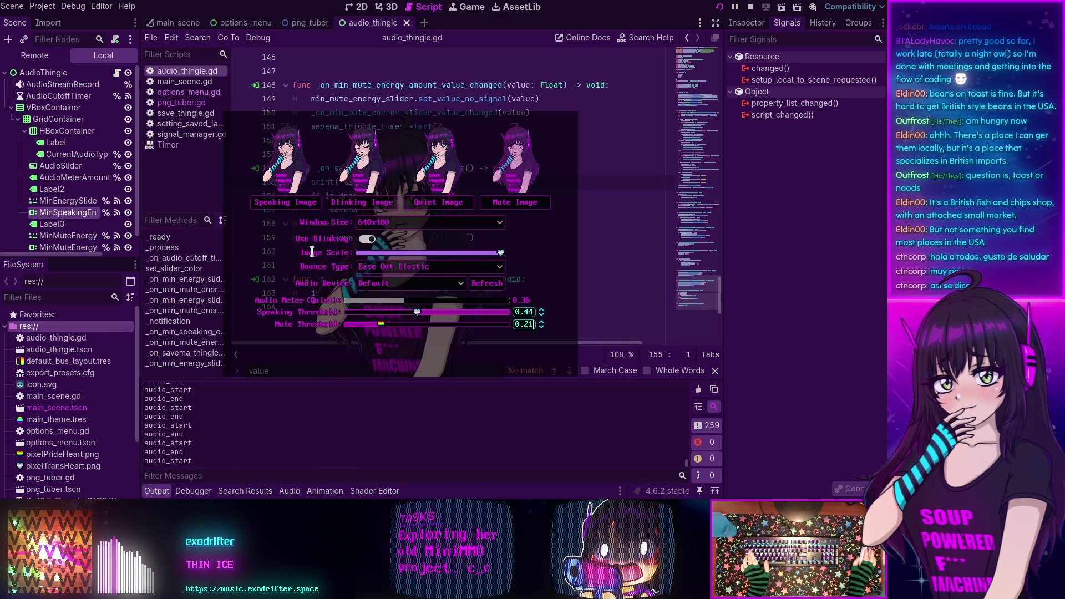
Step: Stop the project and delete the print timeout debug line from the savema timer handler
{"action": "key", "text": "F8"}
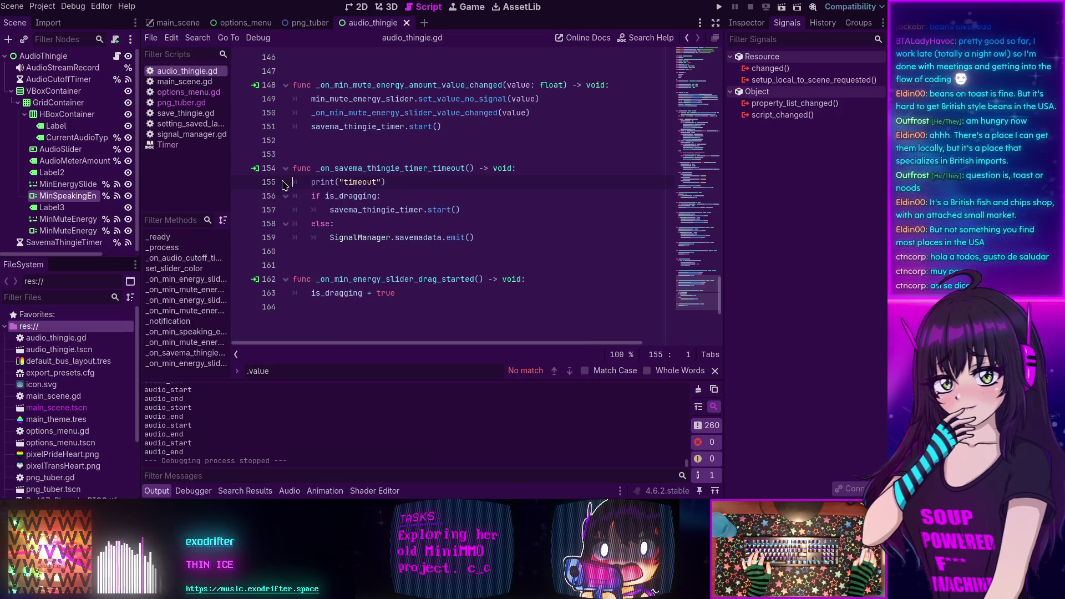
{"action": "triple_click", "coordinate": [377, 183]}
{"action": "key", "text": "BackSpace"}
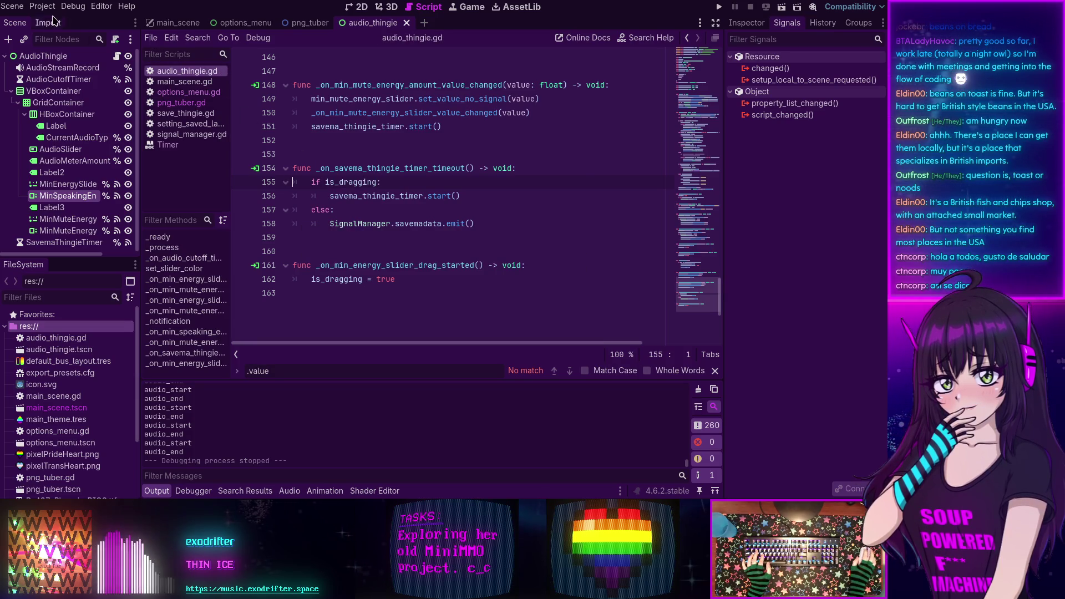
Step: Glance at Project Settings, close it, and open the project's Export dialog
{"action": "left_click", "coordinate": [38, 8]}
{"action": "left_click", "coordinate": [61, 19]}
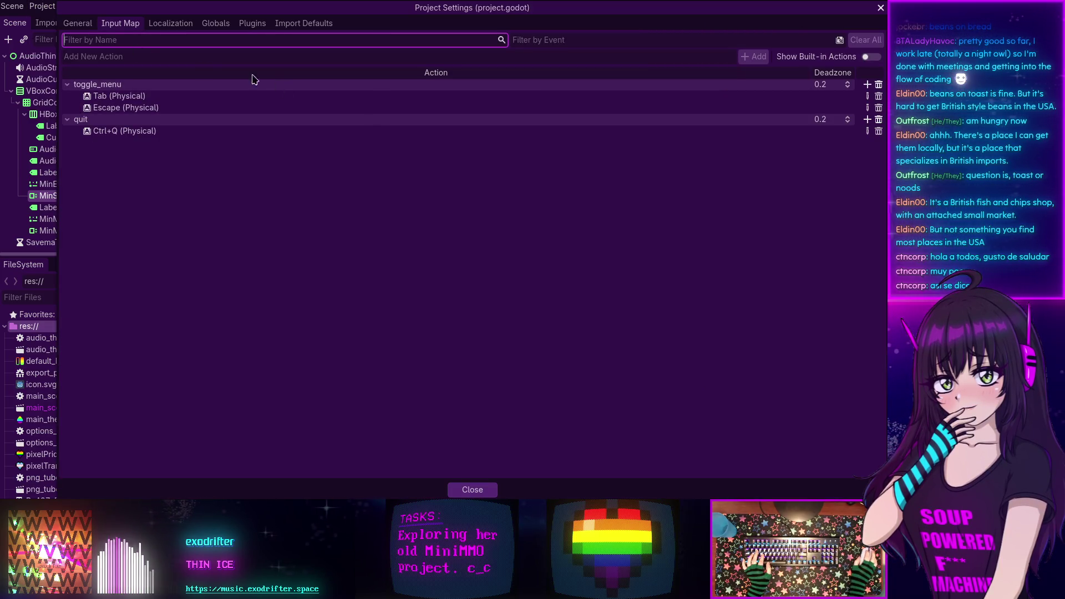
{"action": "left_click", "coordinate": [79, 25]}
{"action": "left_click", "coordinate": [473, 490]}
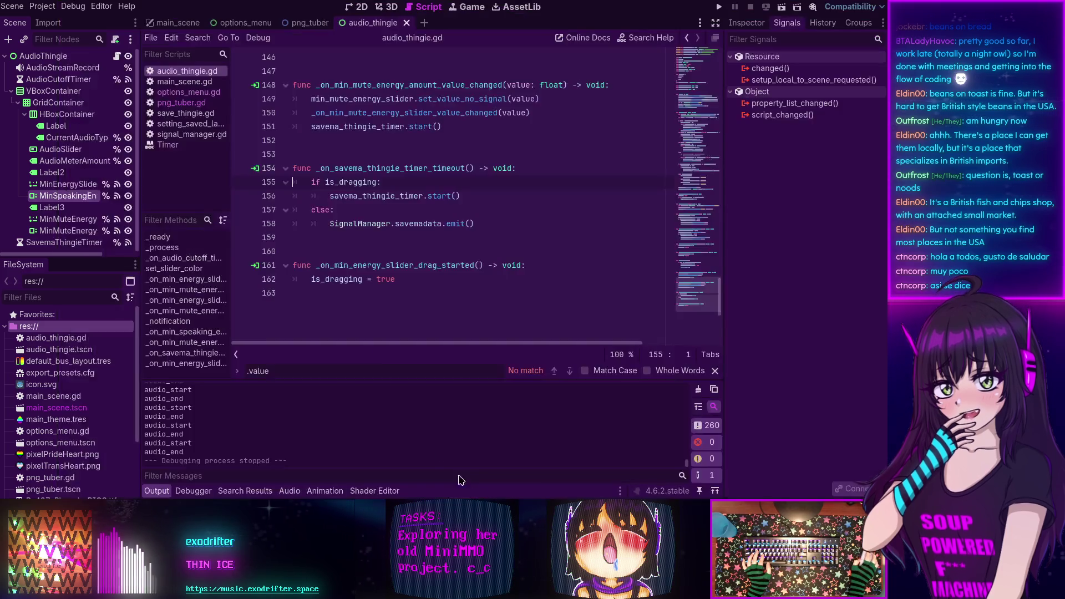
{"action": "left_click", "coordinate": [42, 6]}
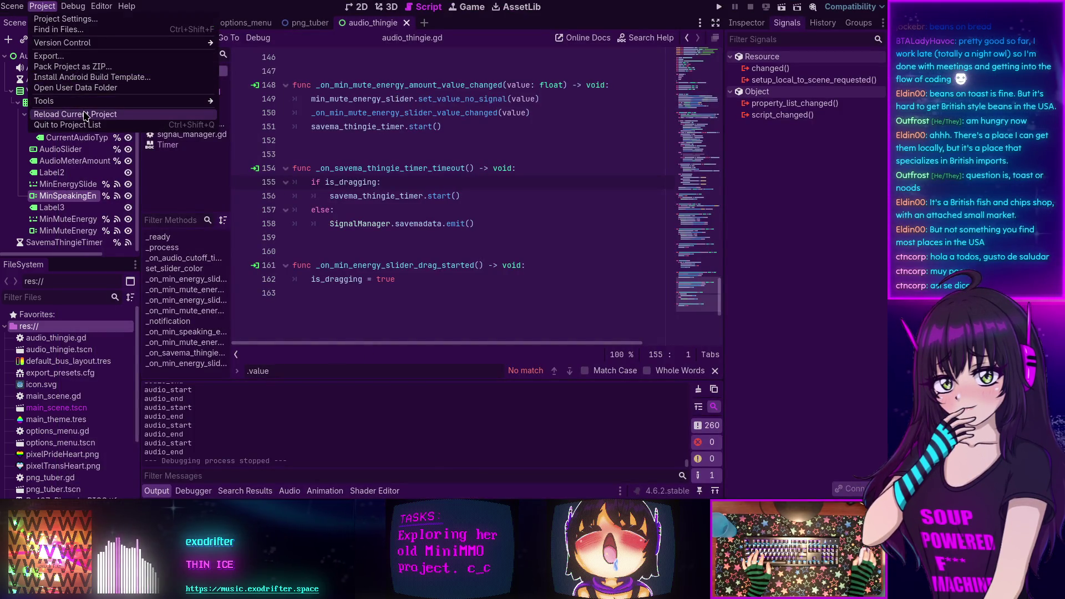
{"action": "left_click", "coordinate": [49, 56]}
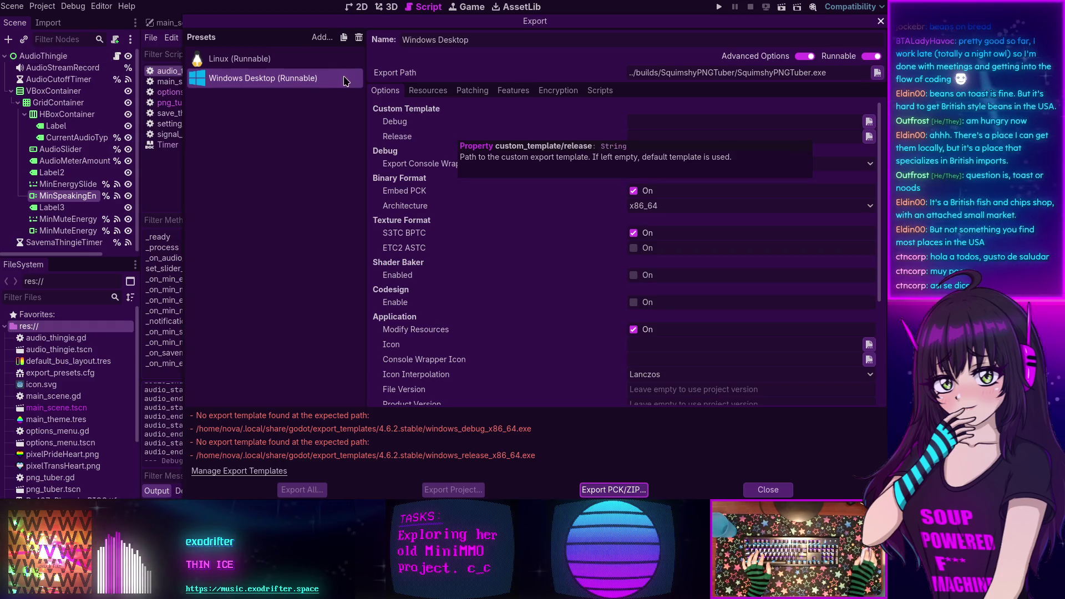
Step: Select the Linux (Runnable) preset and resize the Export dialog to inspect its missing-template warnings
{"action": "left_click", "coordinate": [261, 58]}
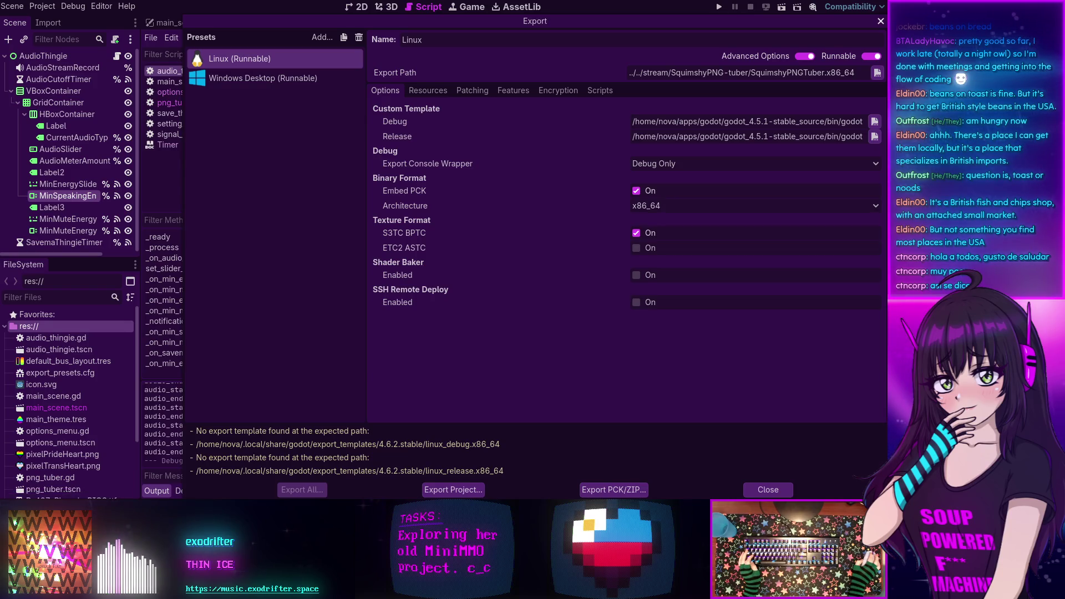
{"action": "left_click_drag", "start_coordinate": [888, 500], "coordinate": [722, 357]}
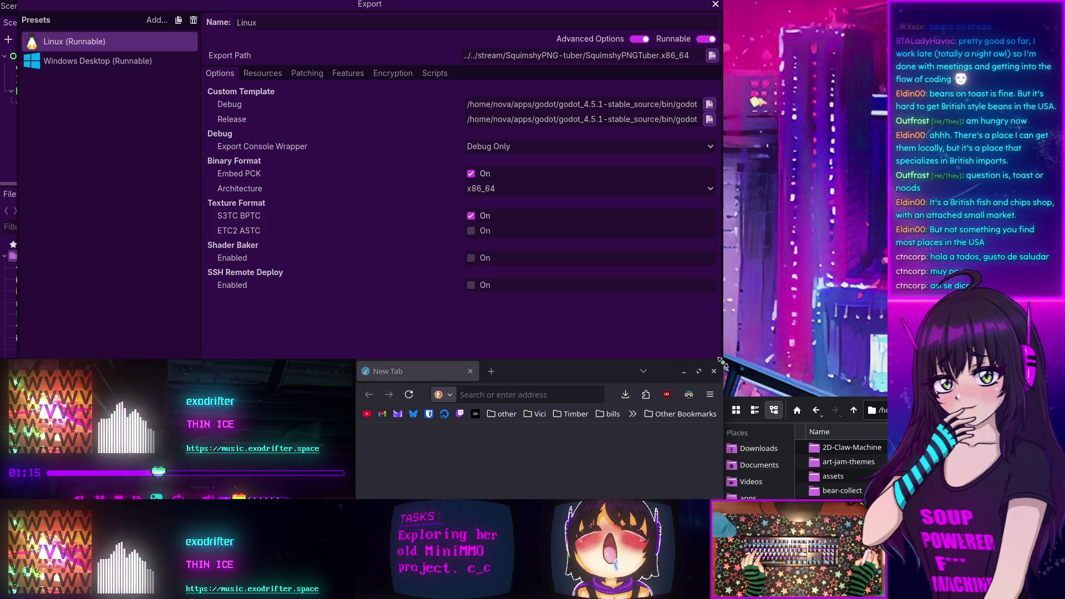
{"action": "mouse_move", "coordinate": [721, 362]}
{"action": "left_mouse_down"}
{"action": "mouse_move", "coordinate": [795, 398]}
{"action": "mouse_move", "coordinate": [882, 475]}
{"action": "mouse_move", "coordinate": [889, 497]}
{"action": "left_mouse_up"}
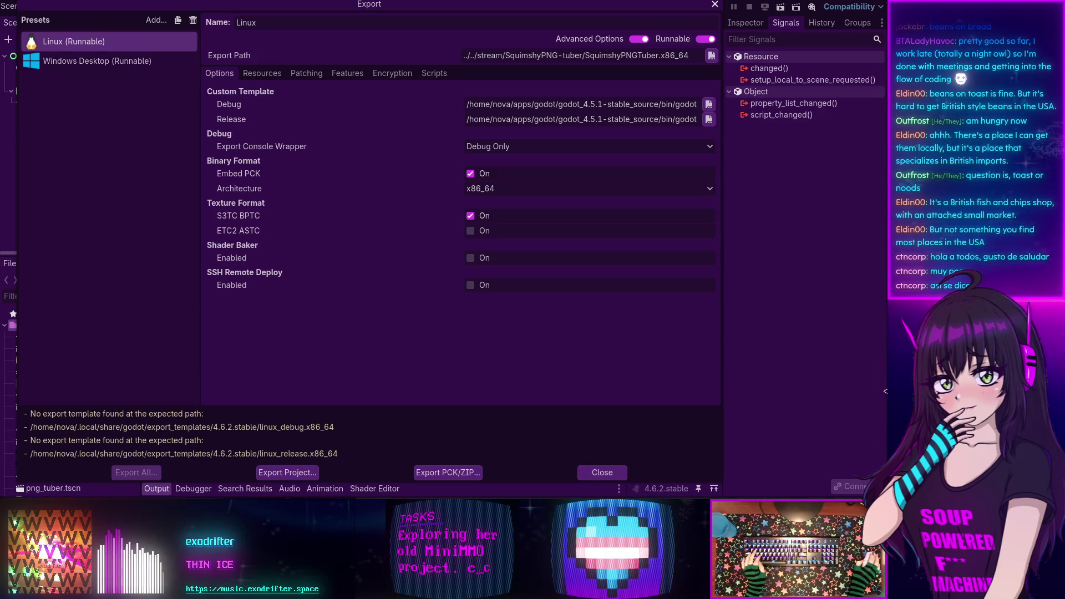
{"action": "left_click_drag", "start_coordinate": [885, 326], "coordinate": [886, 326]}
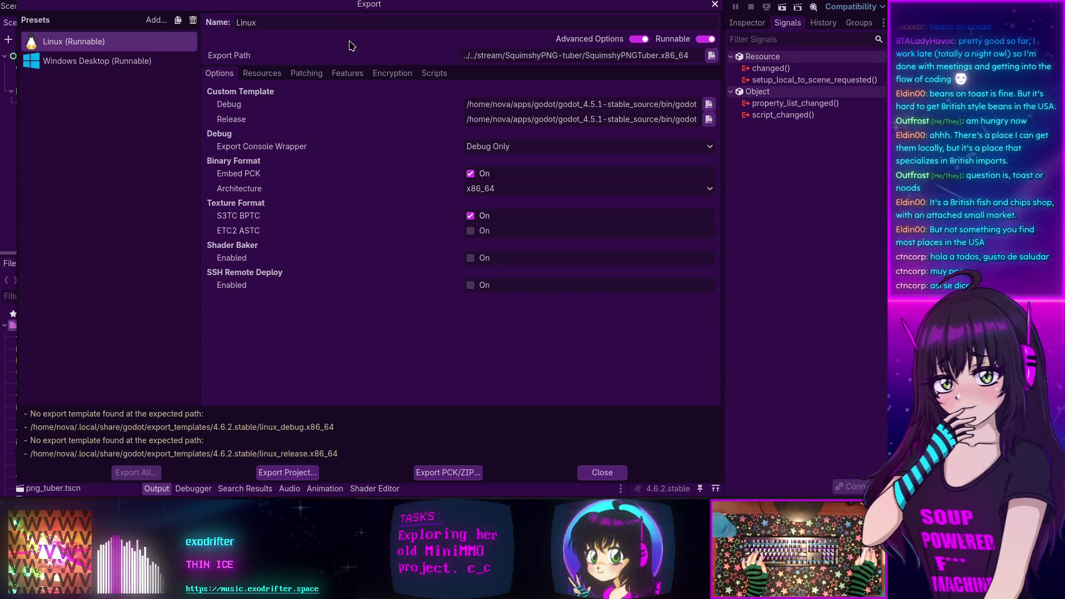
{"action": "left_click_drag", "start_coordinate": [490, 55], "coordinate": [433, 66]}
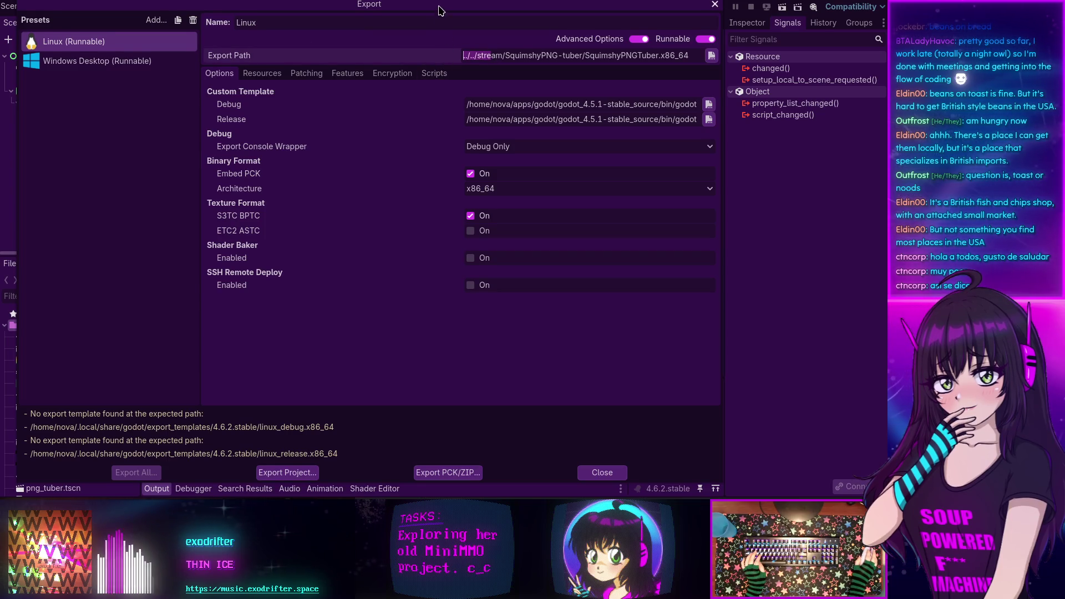
{"action": "left_click_drag", "start_coordinate": [441, 10], "coordinate": [456, 15]}
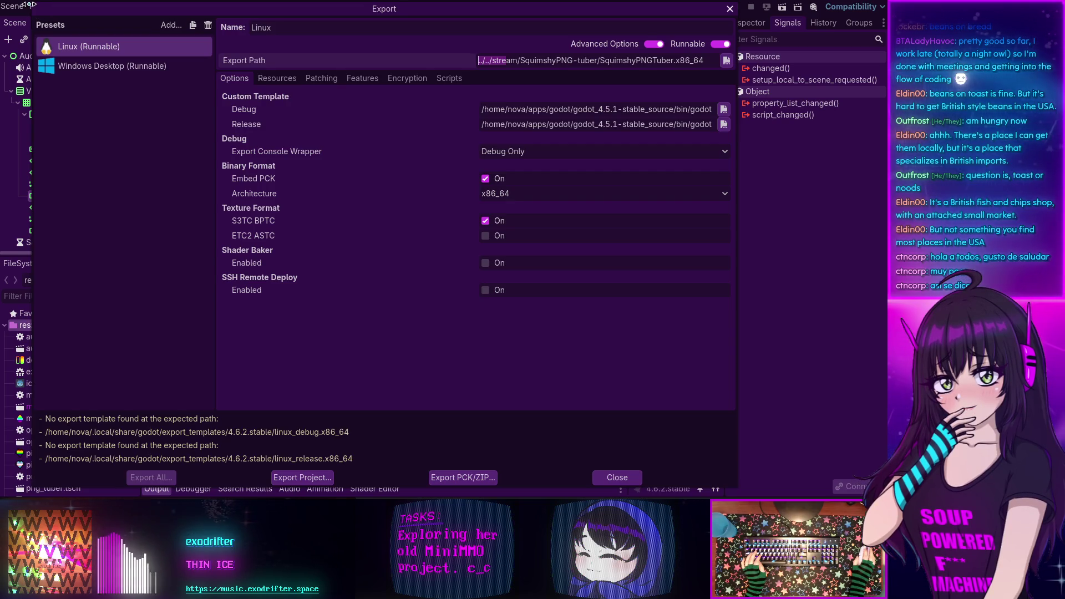
{"action": "left_click_drag", "start_coordinate": [29, 4], "coordinate": [128, 21]}
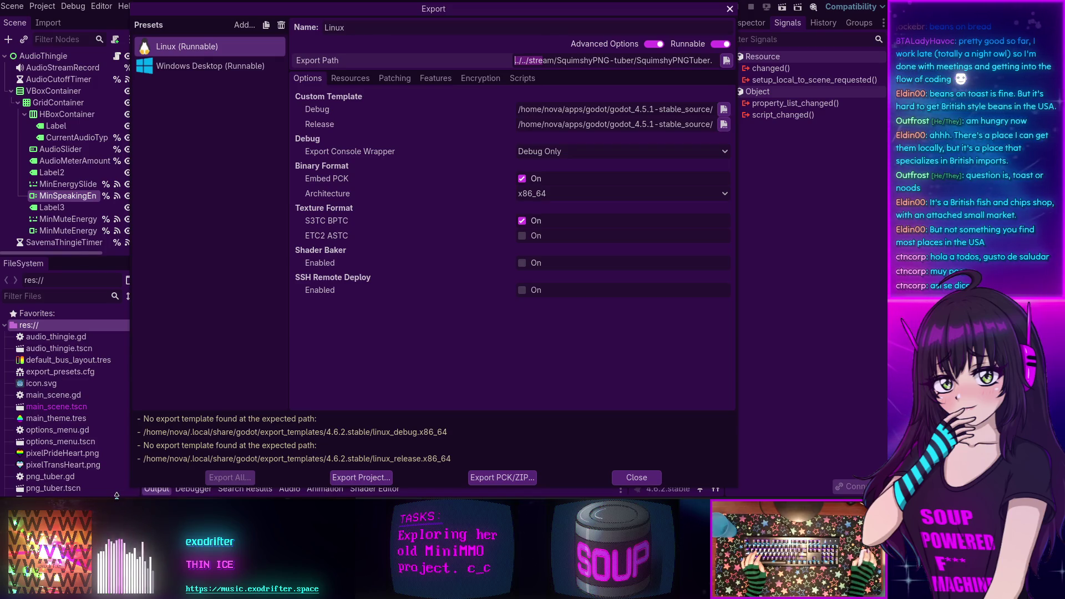
{"action": "left_click_drag", "start_coordinate": [117, 495], "coordinate": [113, 497]}
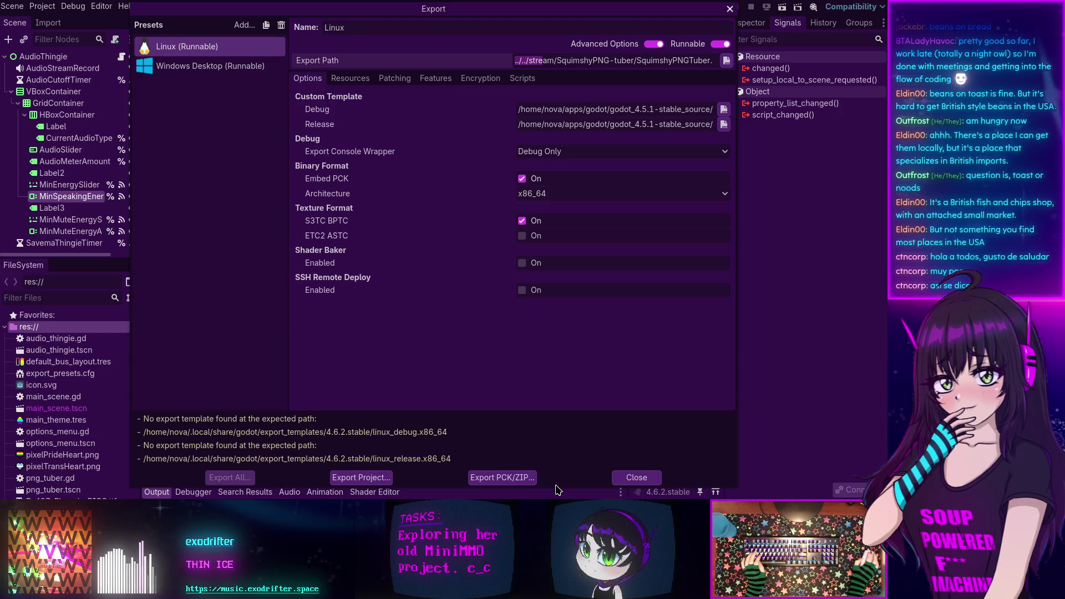
{"action": "left_click_drag", "start_coordinate": [557, 490], "coordinate": [550, 405]}
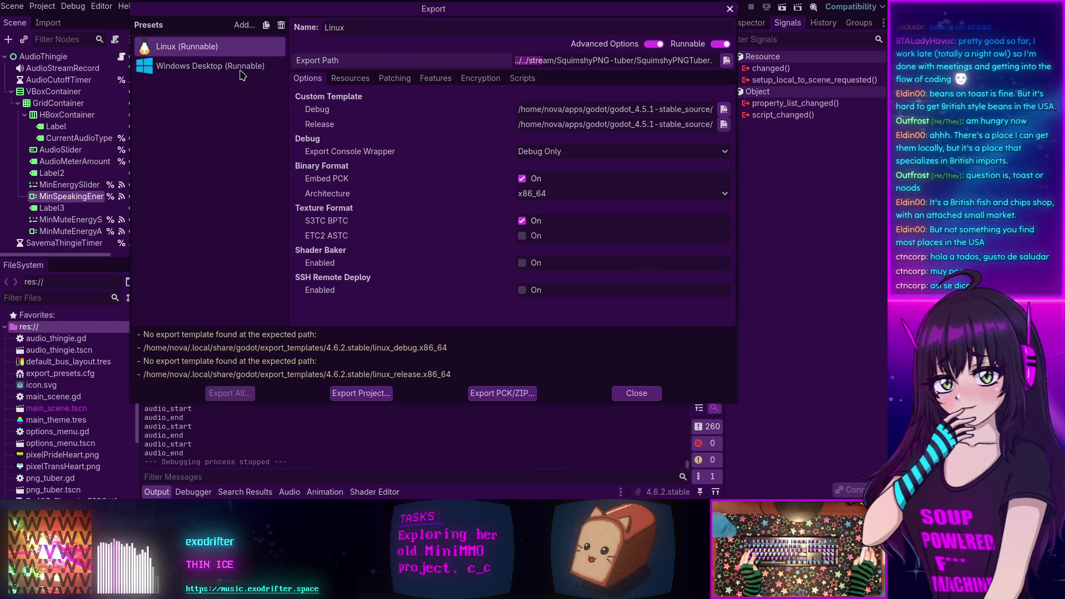
{"action": "mouse_move", "coordinate": [325, 16]}
{"action": "left_mouse_down"}
{"action": "mouse_move", "coordinate": [305, 75]}
{"action": "mouse_move", "coordinate": [316, 71]}
{"action": "mouse_move", "coordinate": [307, 70]}
{"action": "left_mouse_up"}
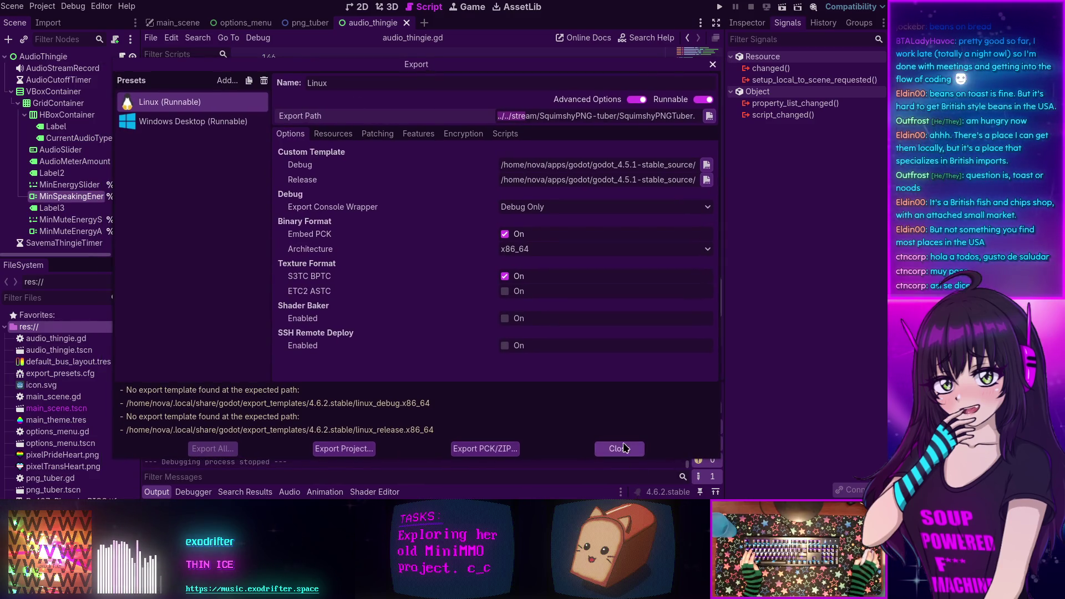
Step: Close Export and change the editor theme Style from Modern to Classic in Editor Settings
{"action": "left_click", "coordinate": [622, 447]}
{"action": "left_click", "coordinate": [71, 7]}
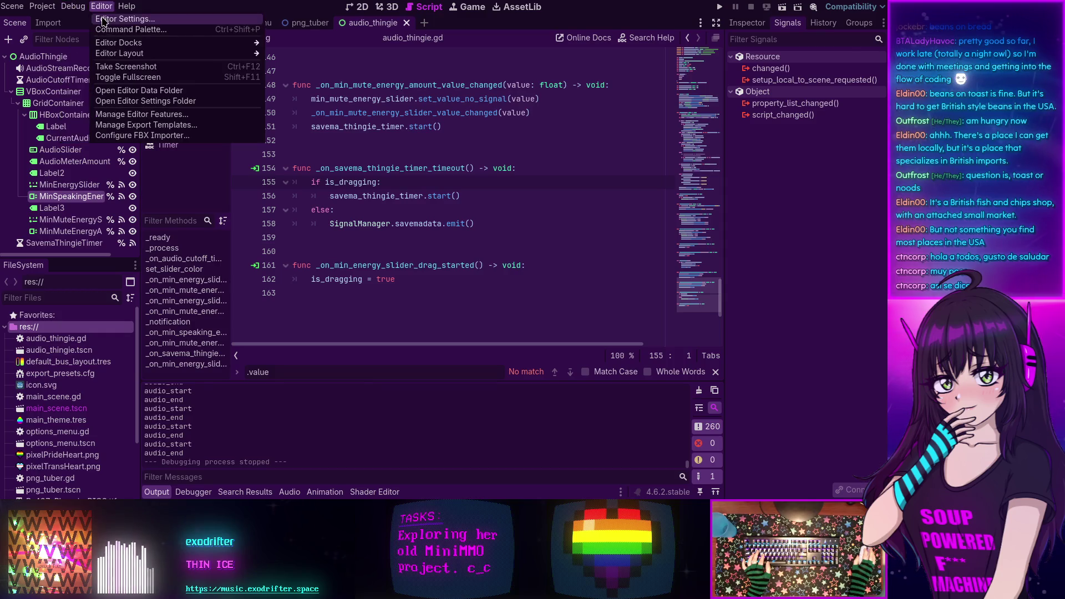
{"action": "left_click", "coordinate": [117, 18]}
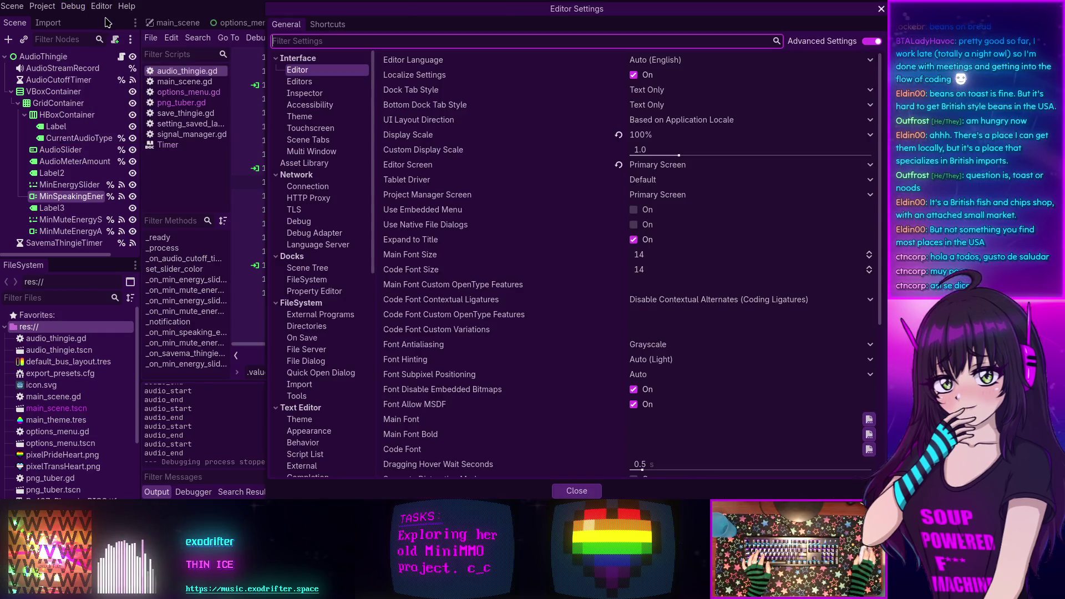
{"action": "left_click", "coordinate": [300, 118]}
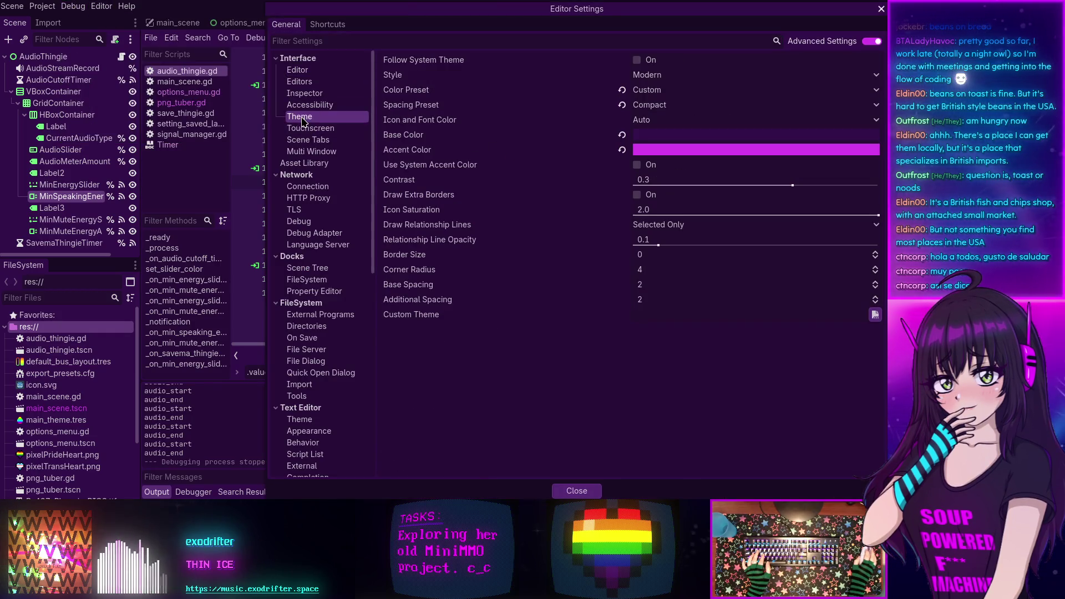
{"action": "left_click", "coordinate": [641, 77]}
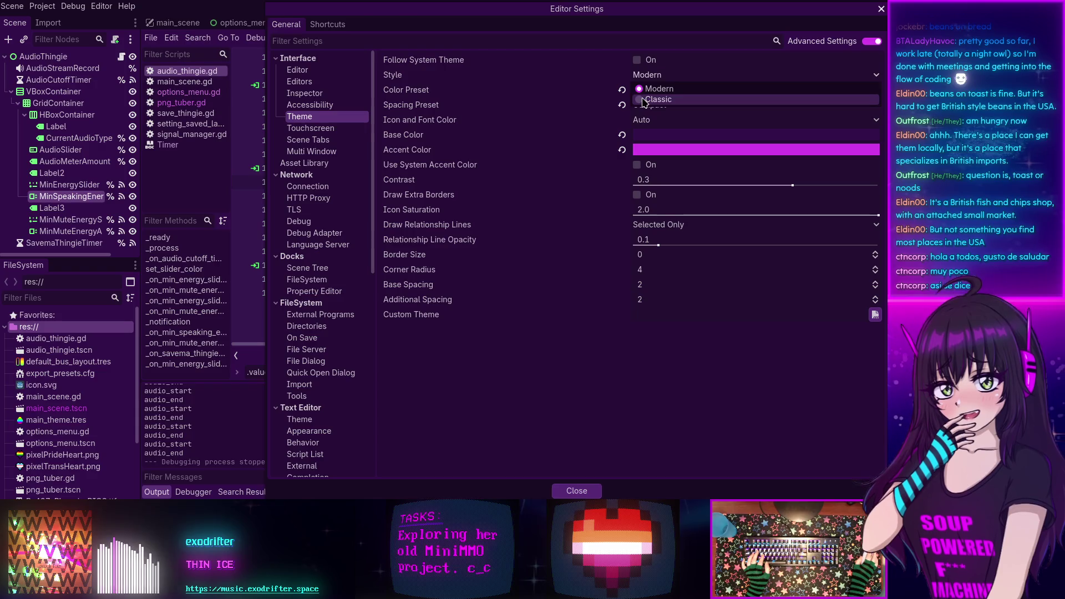
{"action": "left_click", "coordinate": [645, 101]}
{"action": "left_click", "coordinate": [575, 491]}
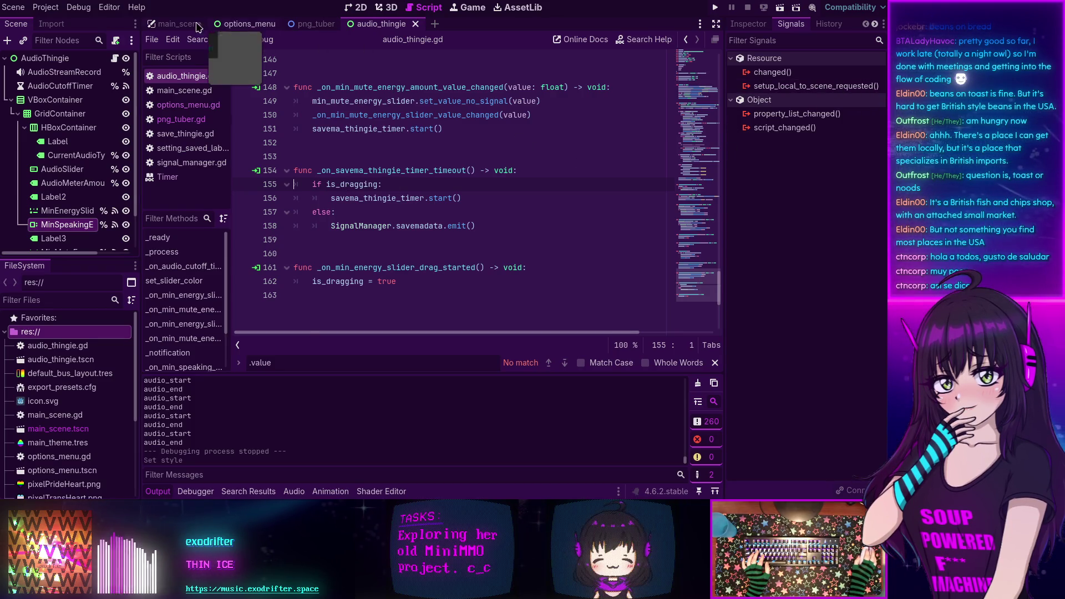
{"action": "left_click", "coordinate": [45, 7]}
{"action": "left_click", "coordinate": [49, 77]}
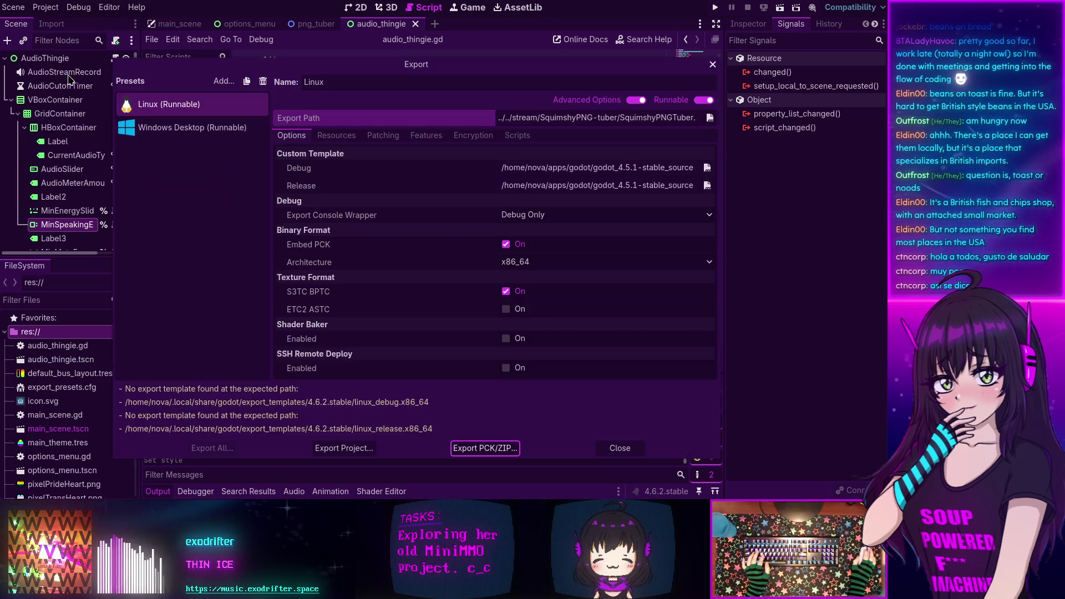
{"action": "mouse_move", "coordinate": [293, 68]}
{"action": "left_mouse_down"}
{"action": "mouse_move", "coordinate": [221, 45]}
{"action": "mouse_move", "coordinate": [242, 58]}
{"action": "left_mouse_up"}
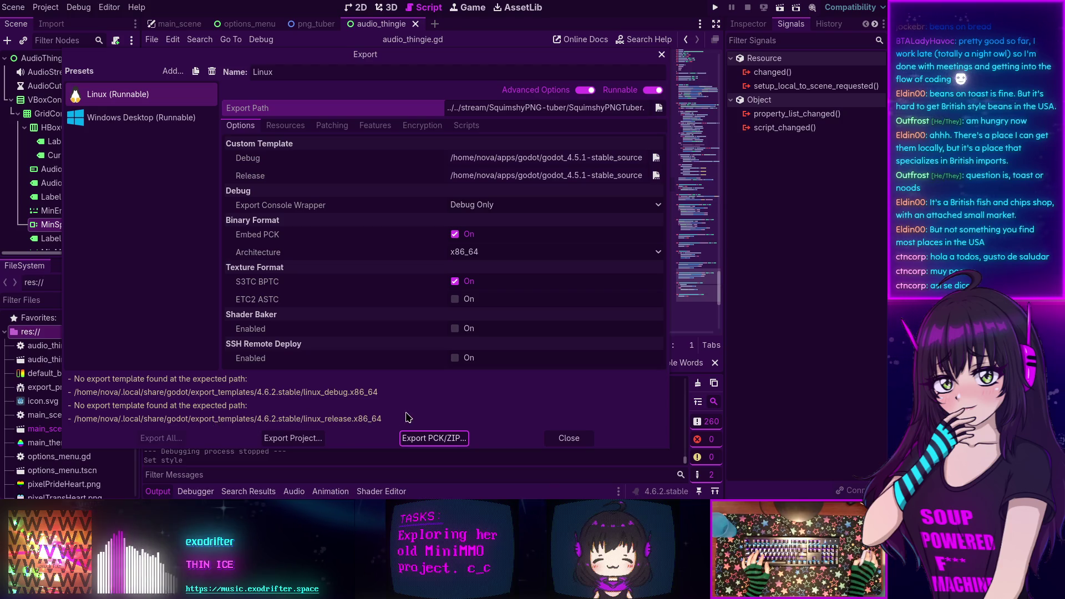
{"action": "left_click", "coordinate": [568, 438]}
{"action": "left_click", "coordinate": [105, 7]}
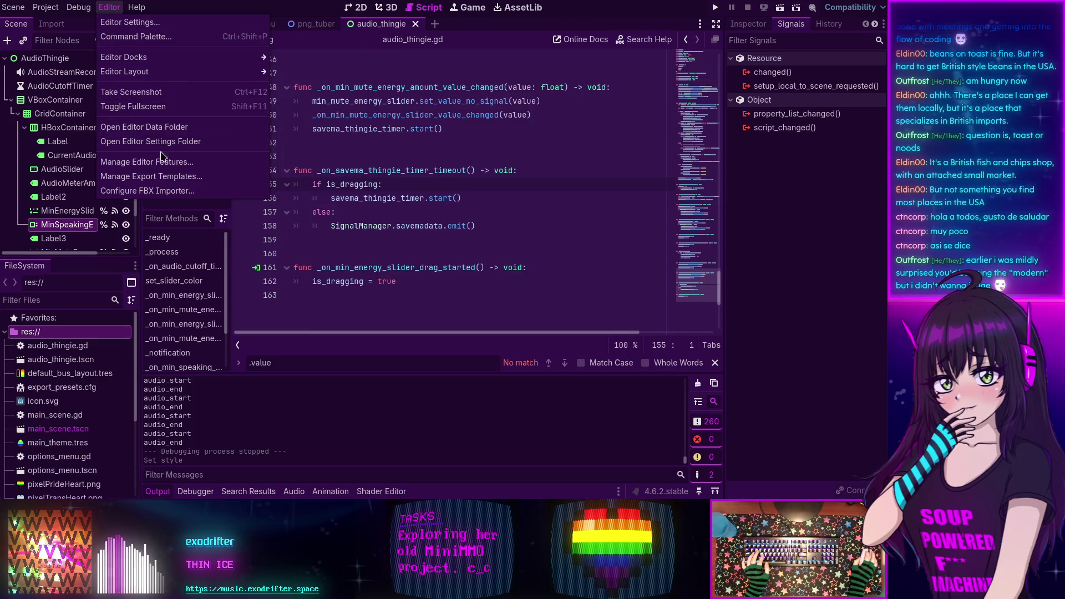
Step: Download and install the 4.6.2.stable export templates, then close the template manager
{"action": "left_click", "coordinate": [161, 176]}
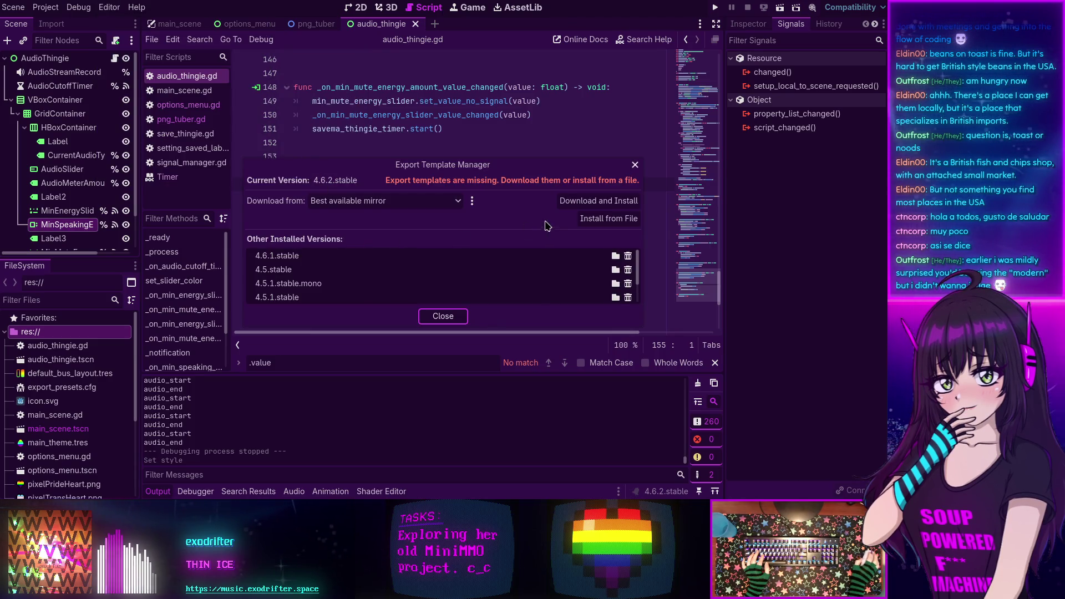
{"action": "left_click", "coordinate": [574, 207]}
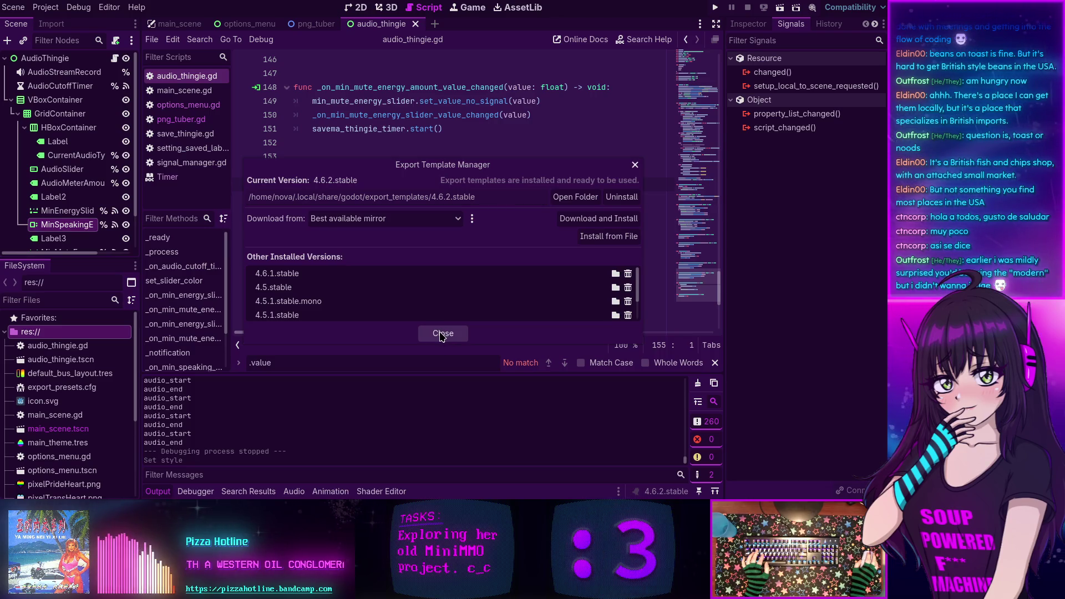
{"action": "left_click", "coordinate": [442, 333]}
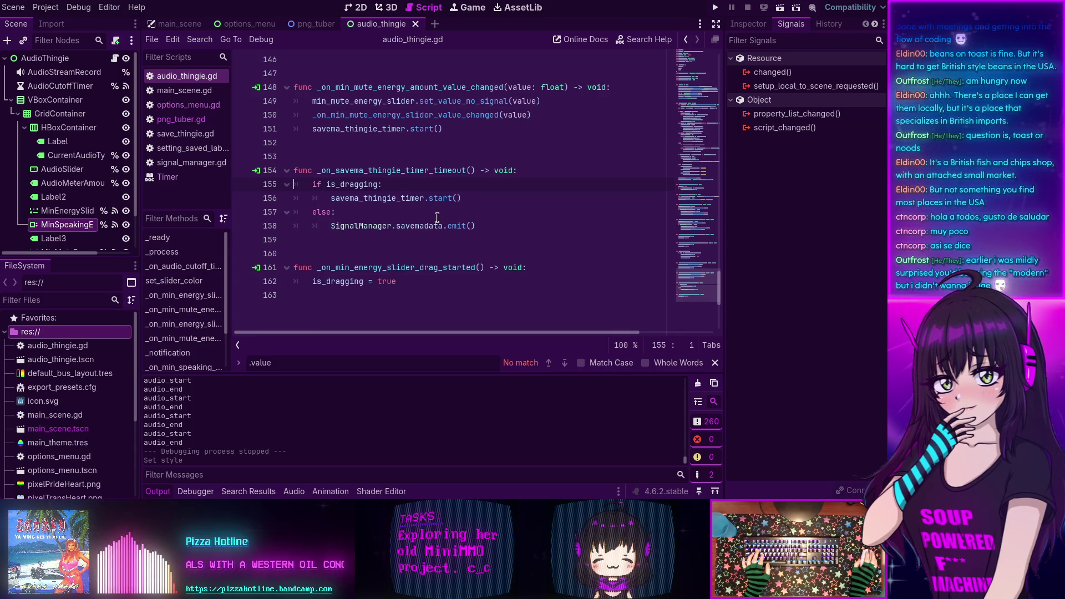
Step: Export the project with the Linux preset, overwriting SquishmyPNGTuber.x86_64, and close the Export dialog
{"action": "left_click", "coordinate": [753, 25]}
{"action": "left_click", "coordinate": [79, 7]}
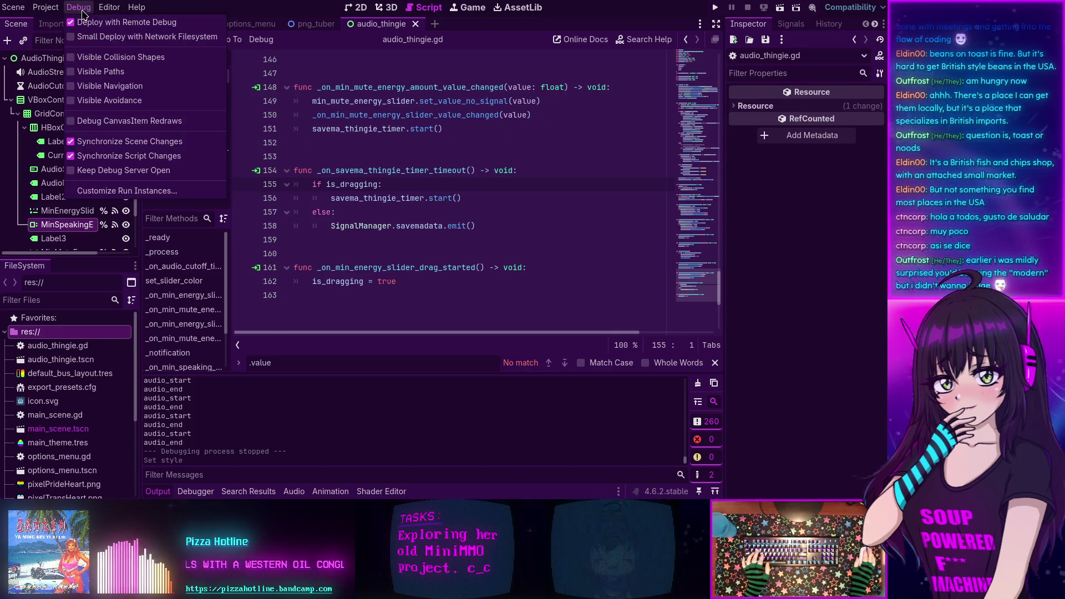
{"action": "left_click", "coordinate": [114, 8]}
{"action": "left_click", "coordinate": [46, 8]}
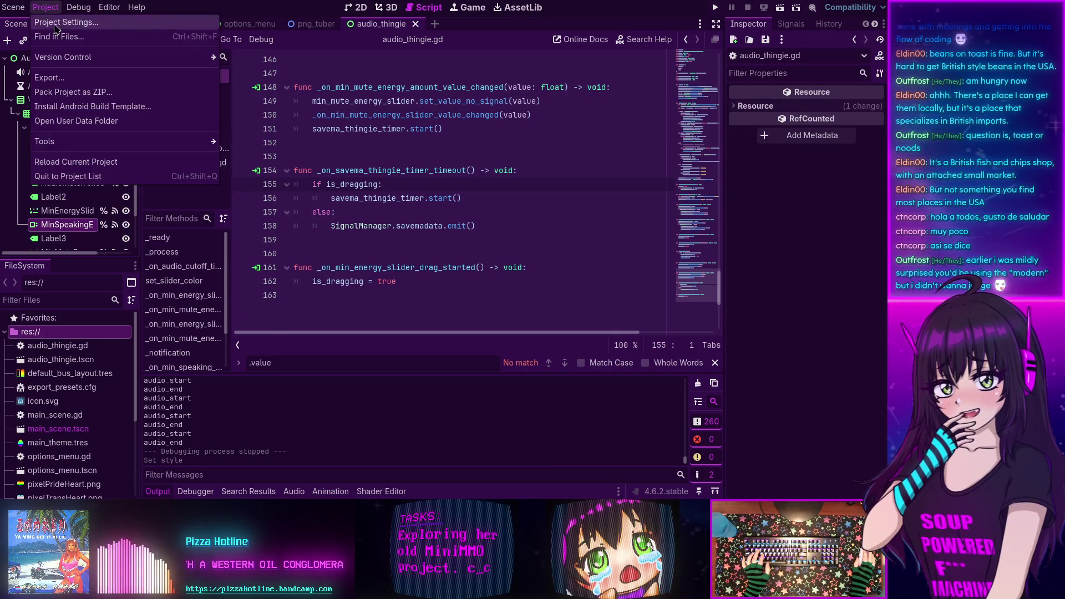
{"action": "left_click", "coordinate": [75, 77]}
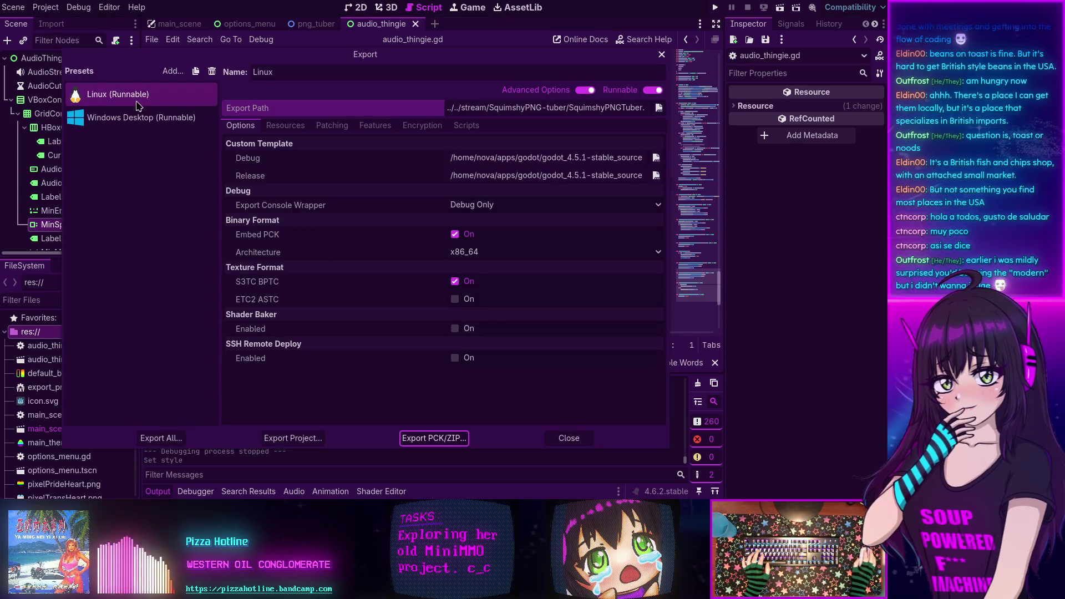
{"action": "left_click", "coordinate": [293, 438]}
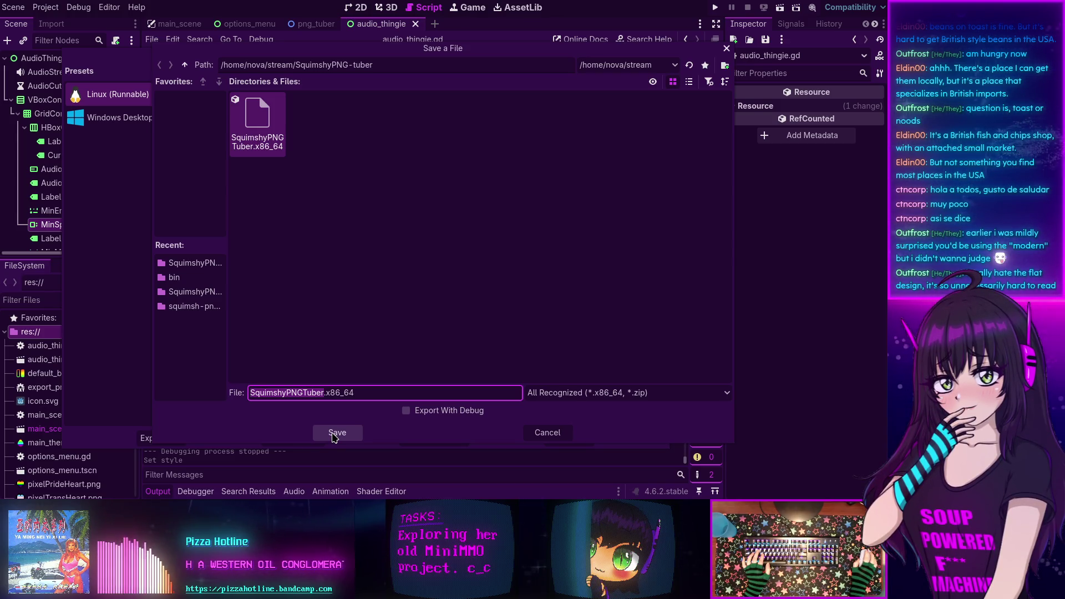
{"action": "left_click", "coordinate": [336, 436]}
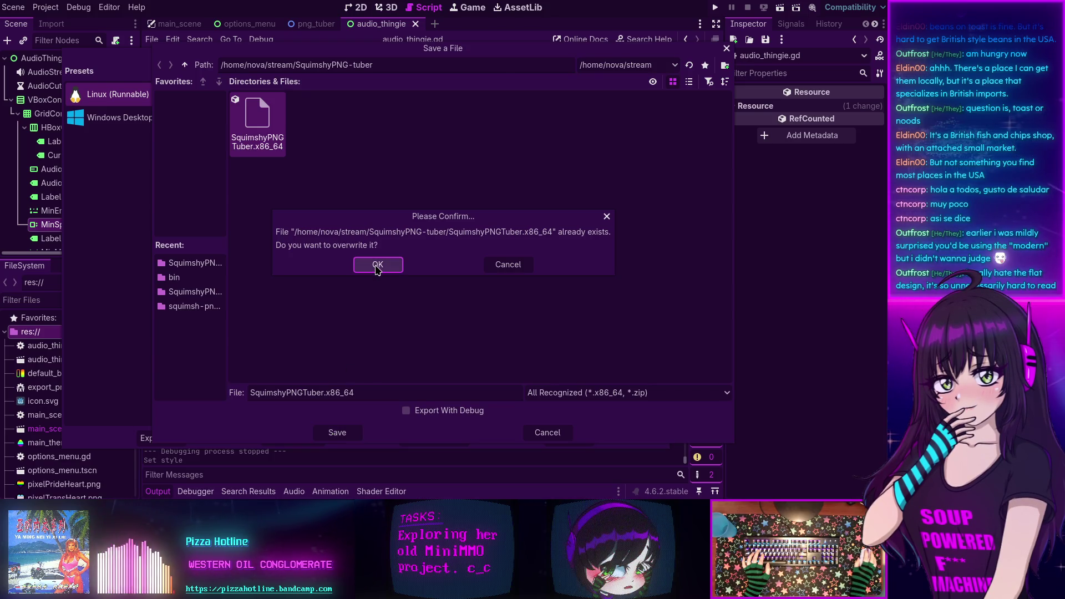
{"action": "left_click", "coordinate": [377, 266]}
{"action": "left_click", "coordinate": [563, 444]}
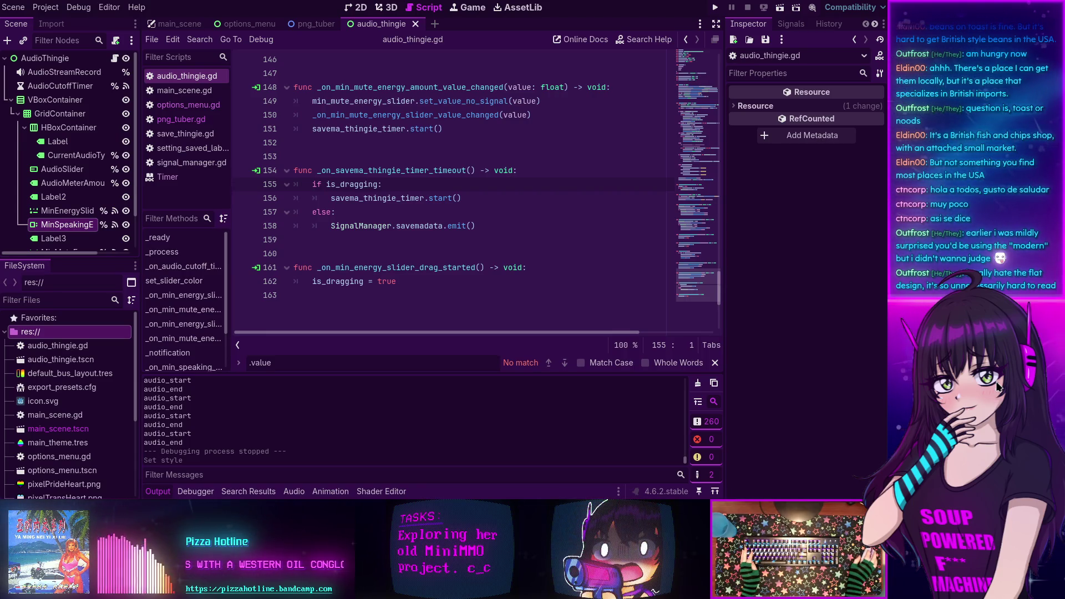
Step: Re-export the Linux build with debug over SquimshyPNGTuber.x86_64, confirming the overwrite, then close the Export dialog
{"action": "left_click", "coordinate": [50, 8]}
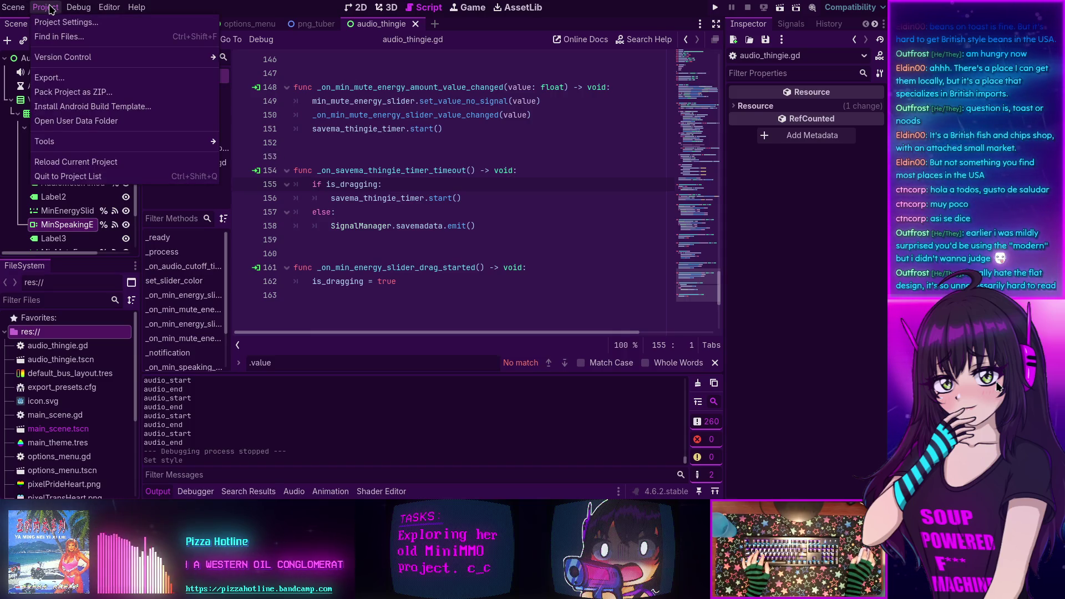
{"action": "left_click", "coordinate": [49, 77]}
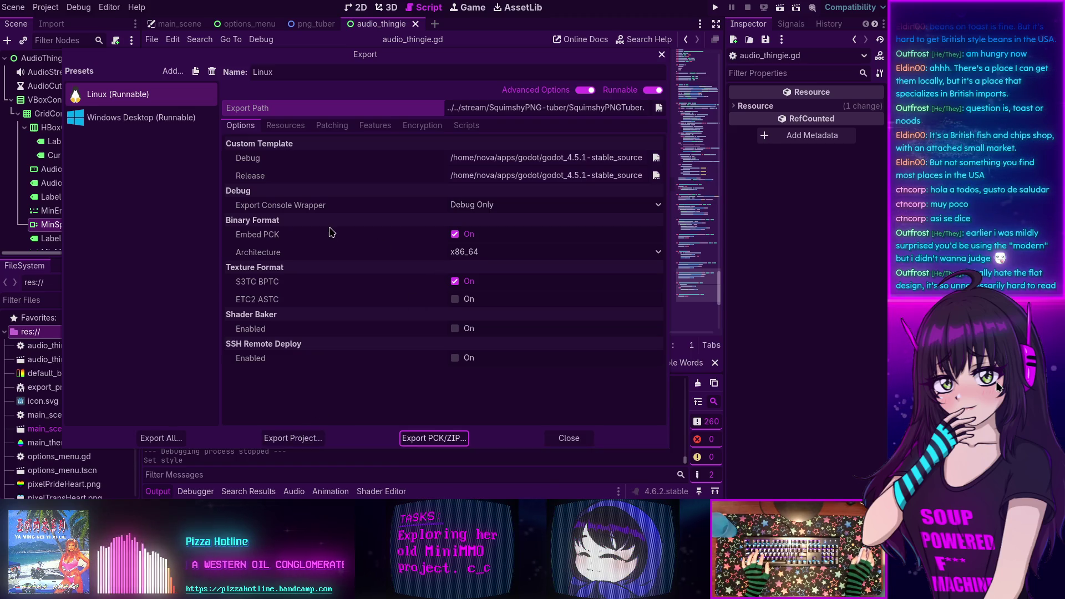
{"action": "left_click", "coordinate": [294, 438]}
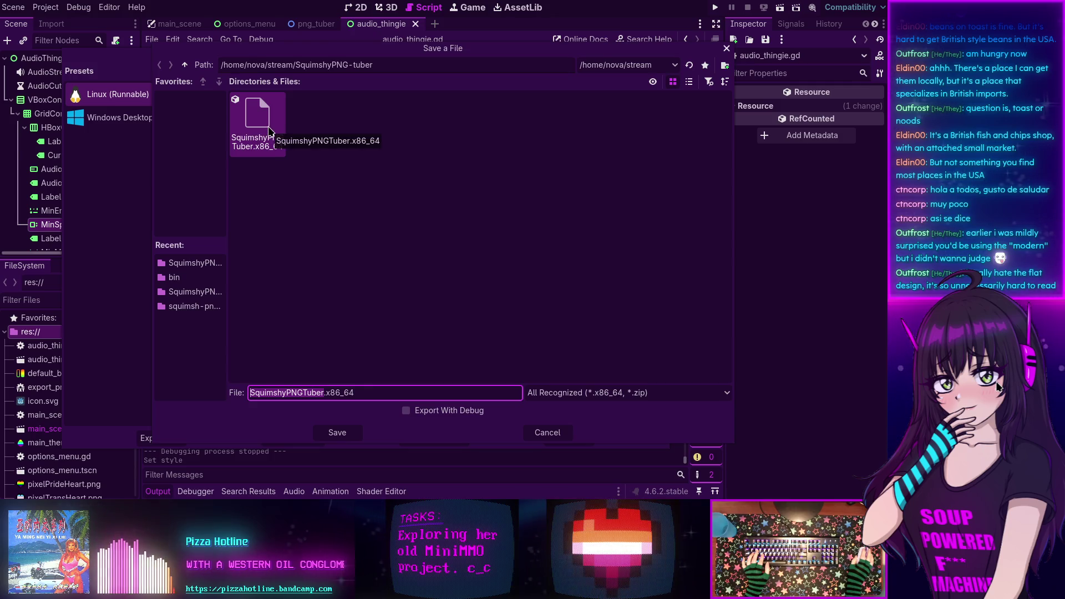
{"action": "left_click", "coordinate": [406, 412]}
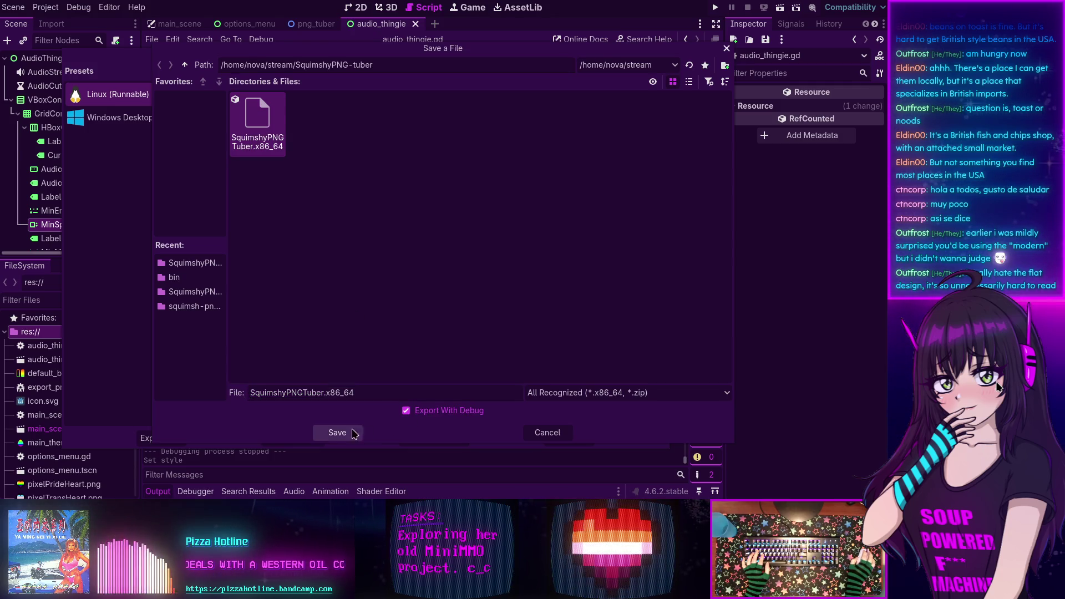
{"action": "left_click", "coordinate": [345, 433]}
{"action": "left_click", "coordinate": [388, 270]}
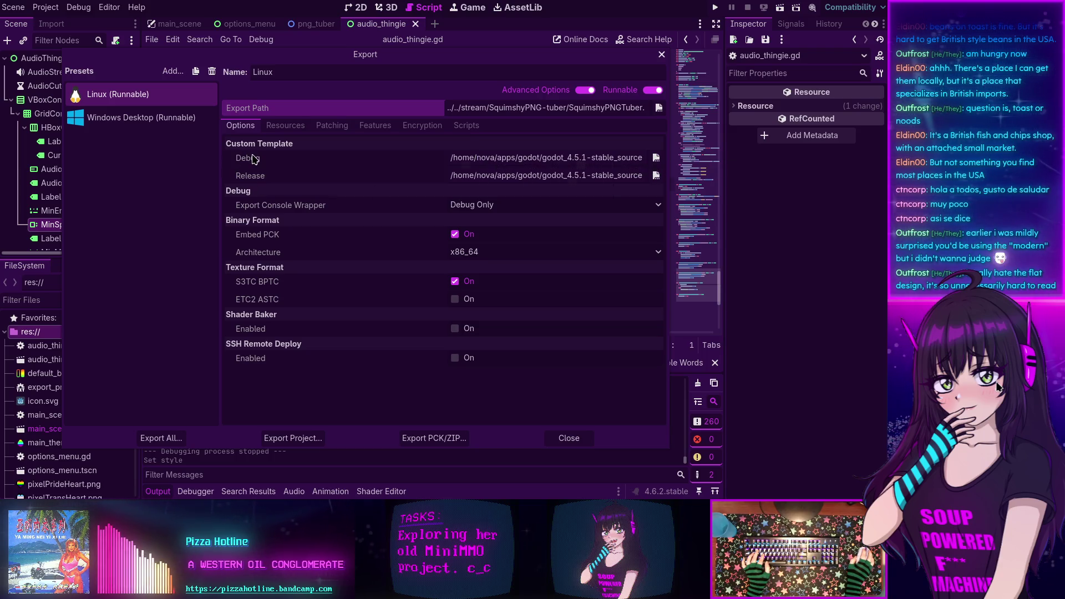
{"action": "mouse_move", "coordinate": [254, 159]}
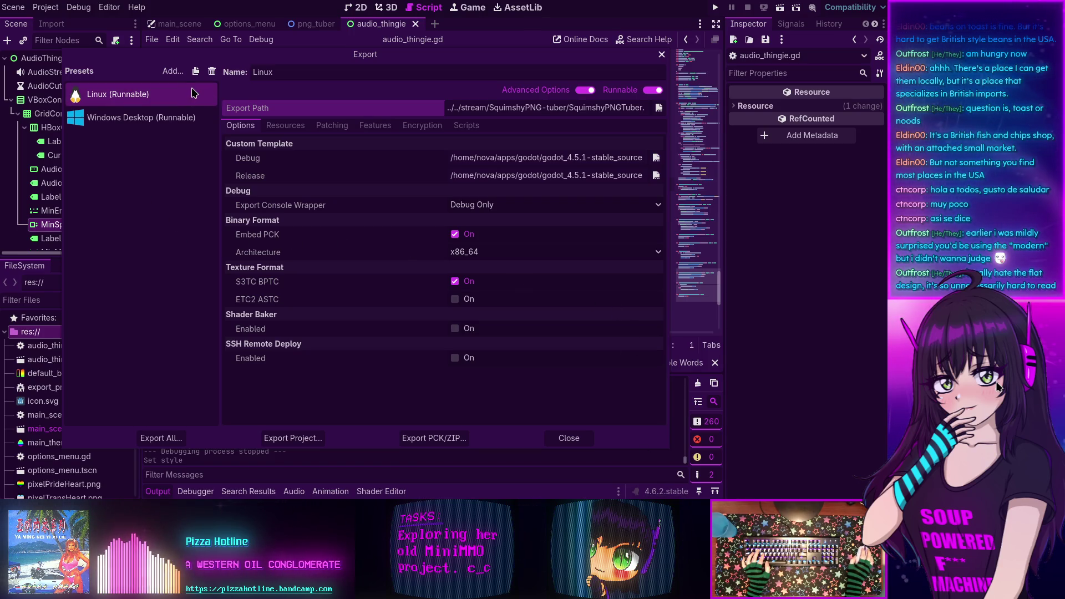
{"action": "left_click", "coordinate": [569, 438]}
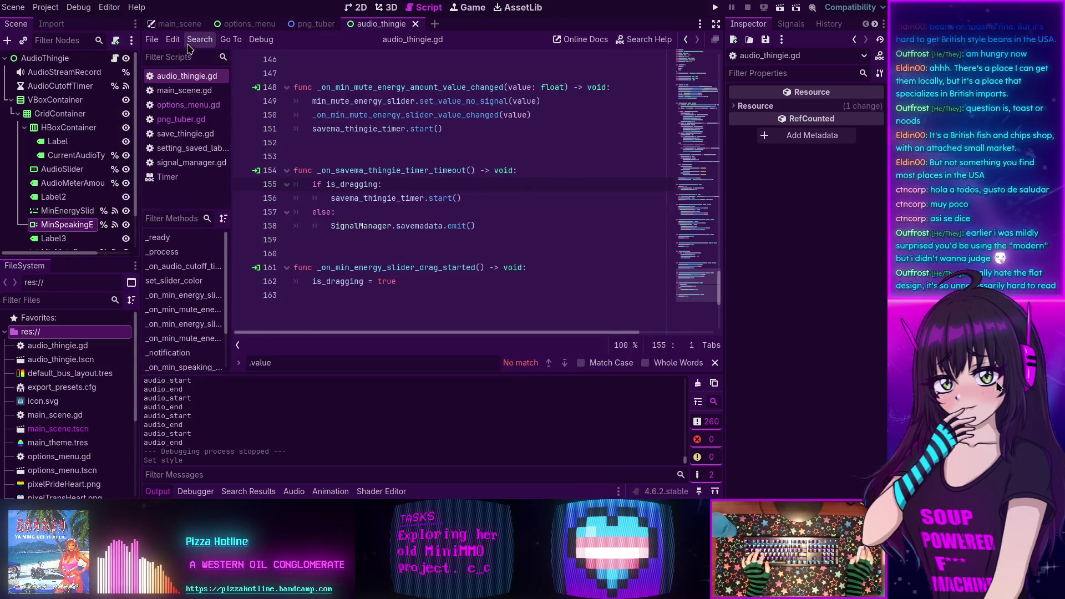
Step: Review the installed templates in the Export Template Manager, then close it
{"action": "left_click", "coordinate": [109, 7]}
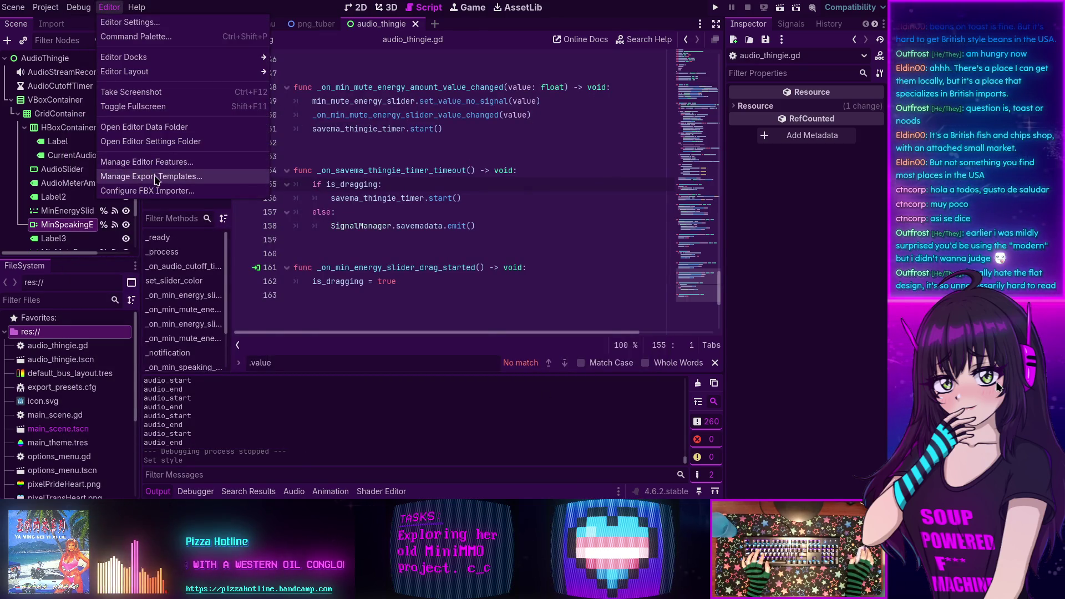
{"action": "left_click", "coordinate": [203, 177]}
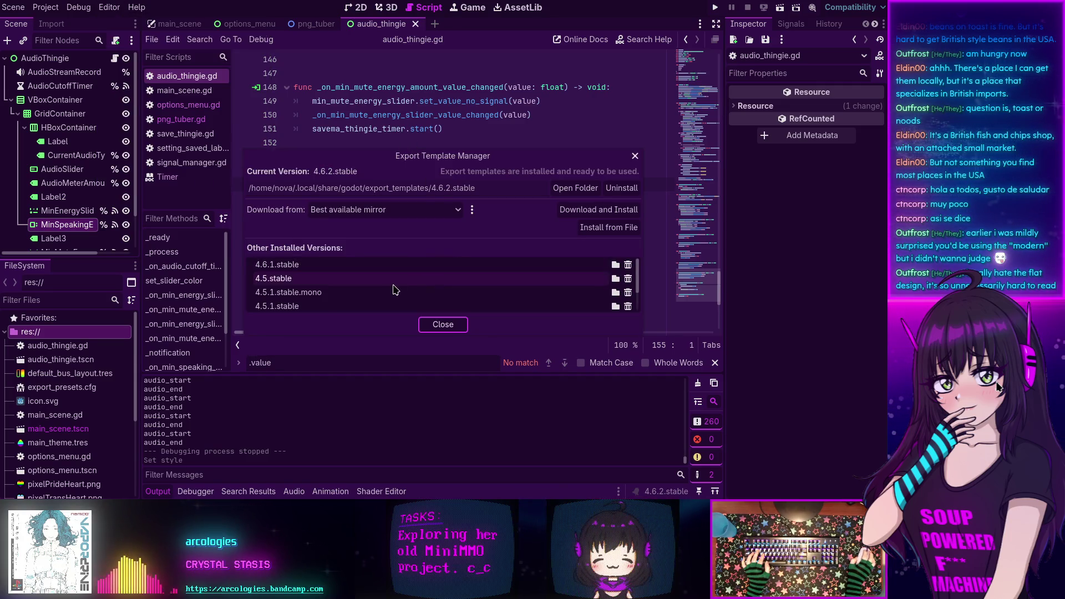
{"action": "scroll", "coordinate": [392, 290], "scroll_direction": "down", "scroll_amount": 3}
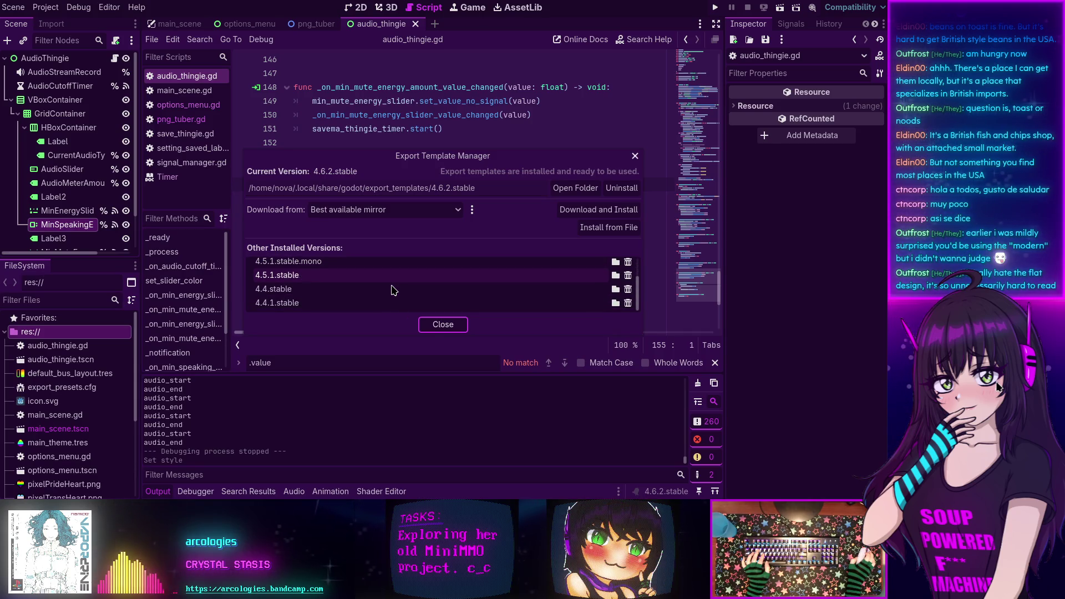
{"action": "scroll", "coordinate": [392, 289], "scroll_direction": "up", "scroll_amount": 2}
{"action": "left_click", "coordinate": [443, 324]}
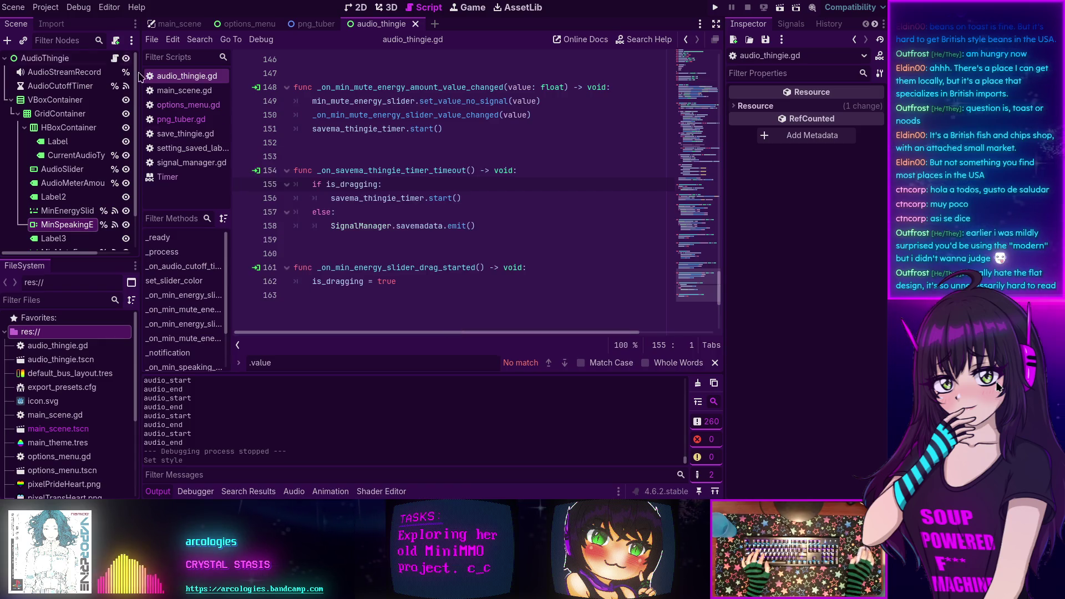
Step: Turn off Embed PCK for the Linux preset and re-export SquimshyPNGTuber.x86_64 over the old build
{"action": "left_click", "coordinate": [42, 7]}
{"action": "left_click", "coordinate": [55, 71]}
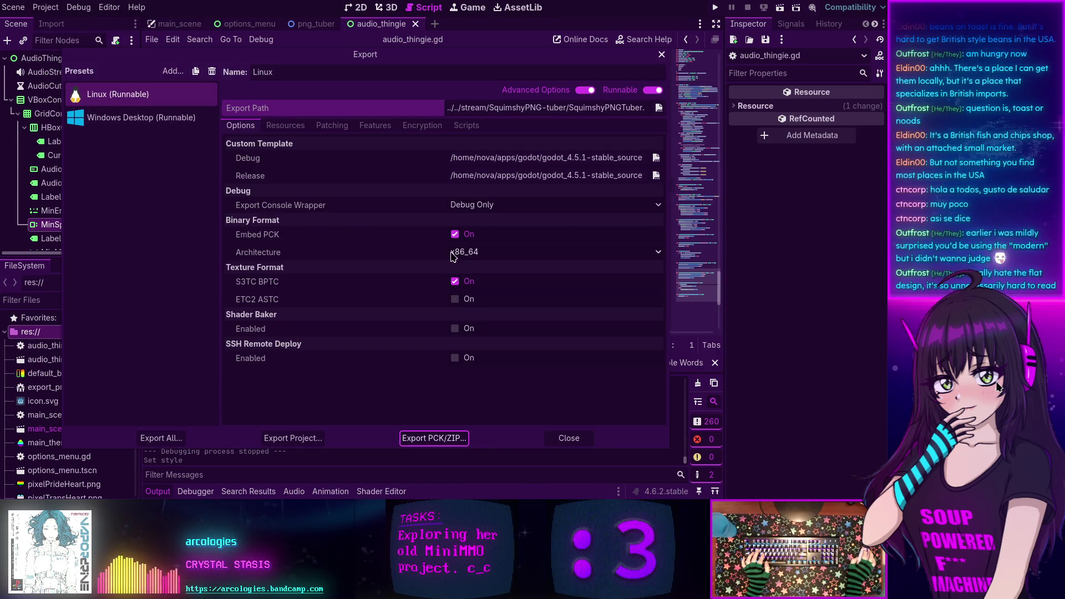
{"action": "left_click", "coordinate": [455, 235]}
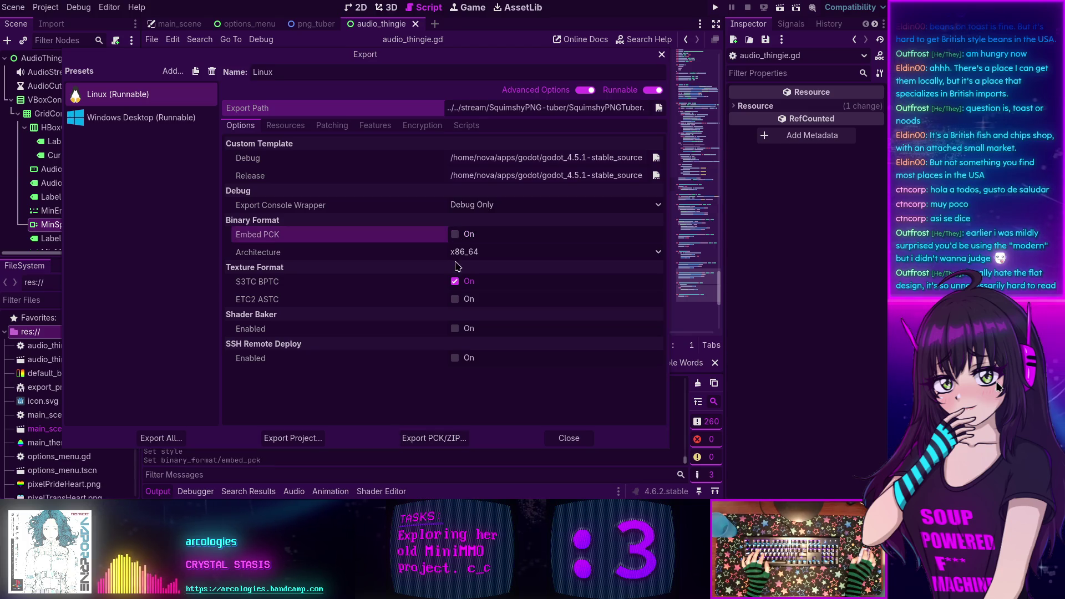
{"action": "left_click", "coordinate": [293, 437]}
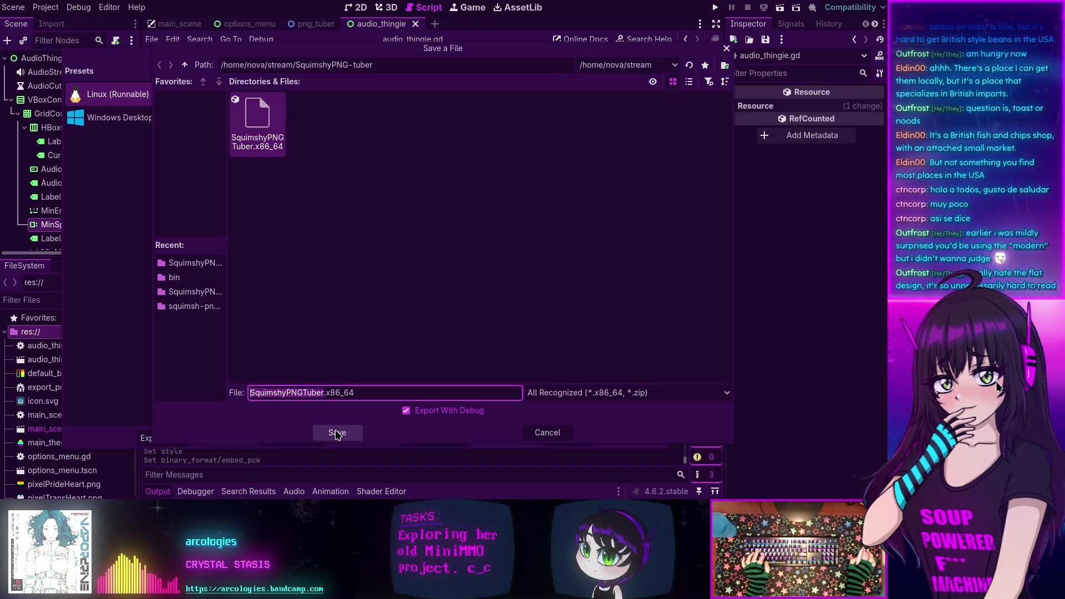
{"action": "left_click", "coordinate": [338, 433]}
{"action": "left_click", "coordinate": [372, 270]}
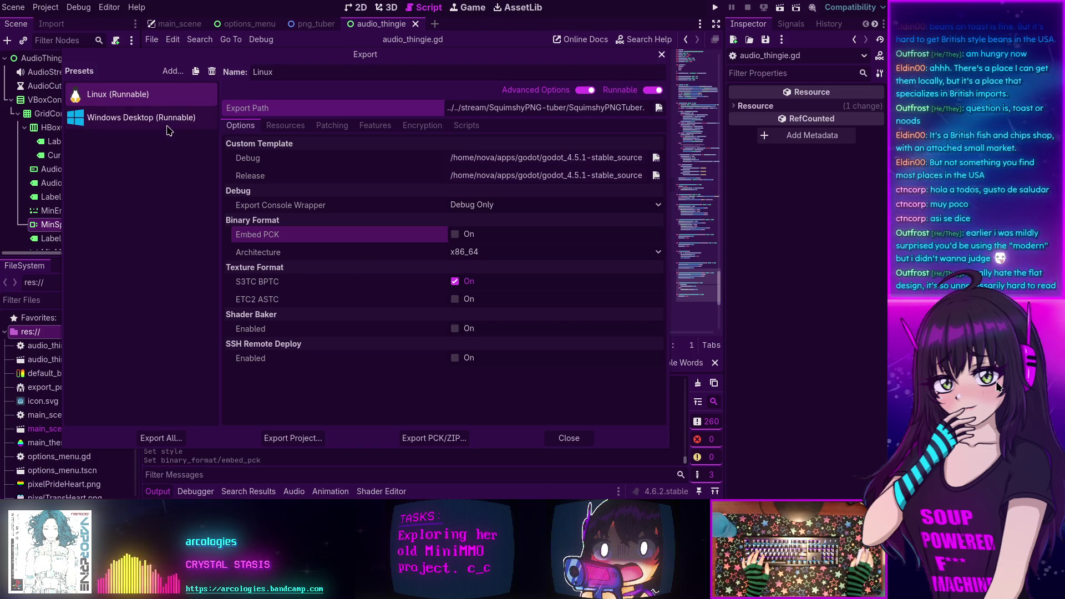
{"action": "left_click", "coordinate": [568, 438]}
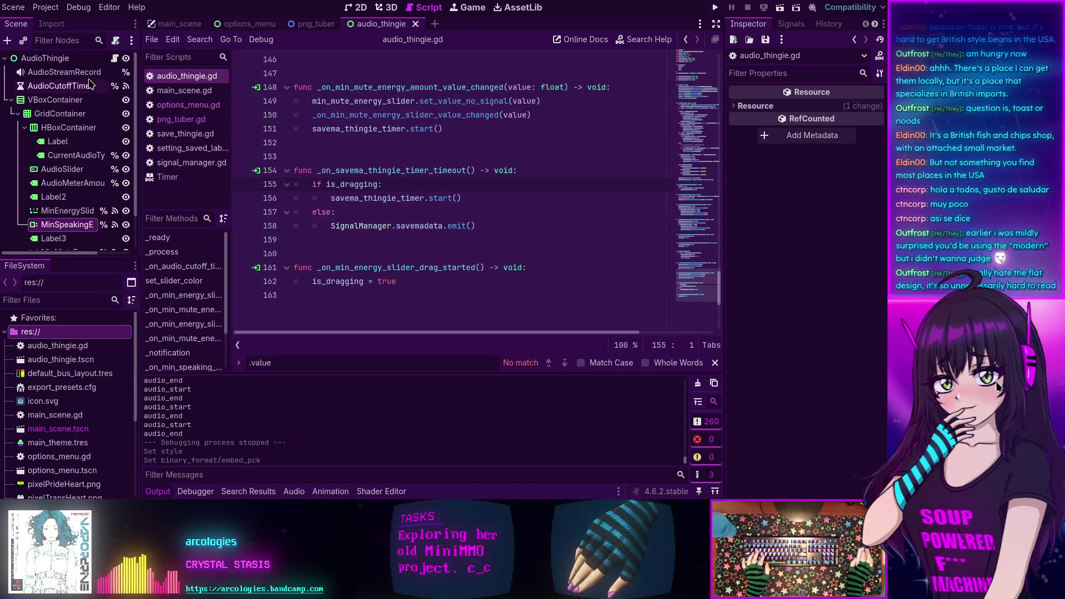
Step: Open the export settings and settle on the Linux (Runnable) preset after comparing it with Windows Desktop
{"action": "left_click", "coordinate": [45, 7]}
{"action": "left_click", "coordinate": [71, 162]}
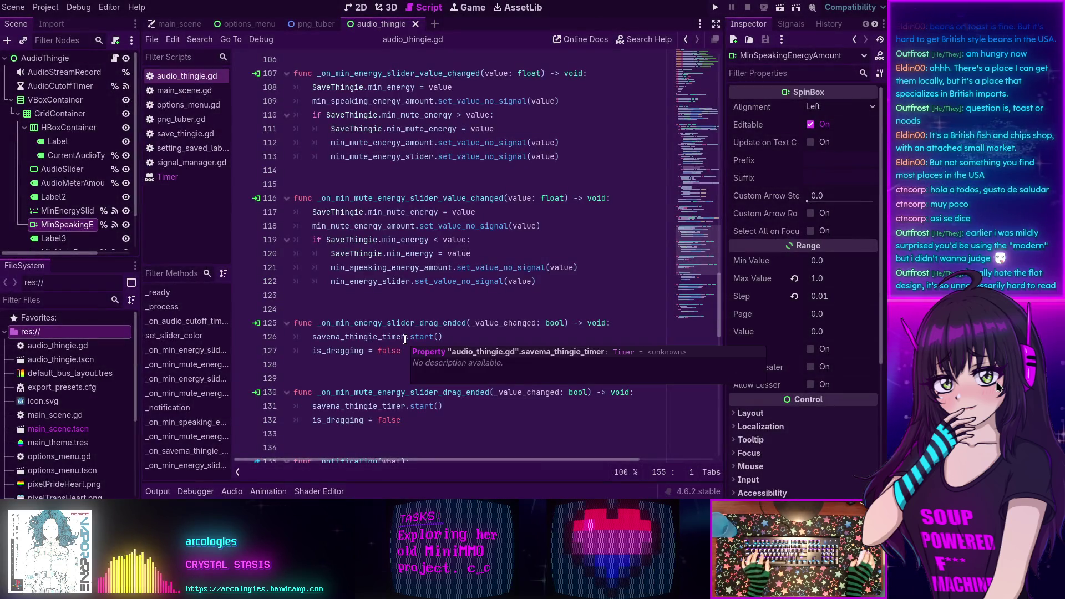
{"action": "left_click", "coordinate": [43, 9]}
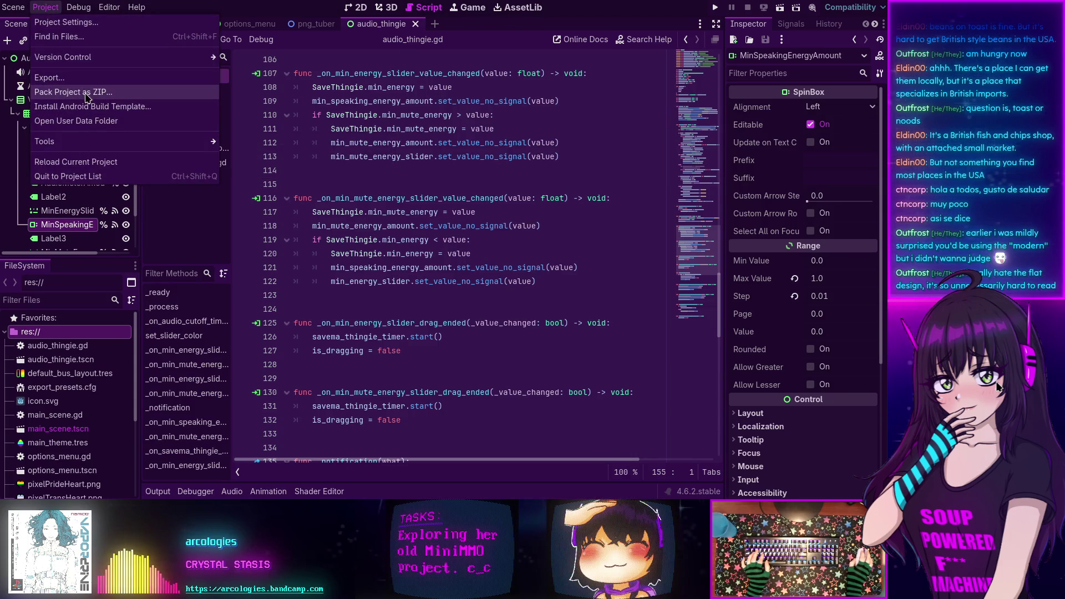
{"action": "left_click", "coordinate": [88, 82]}
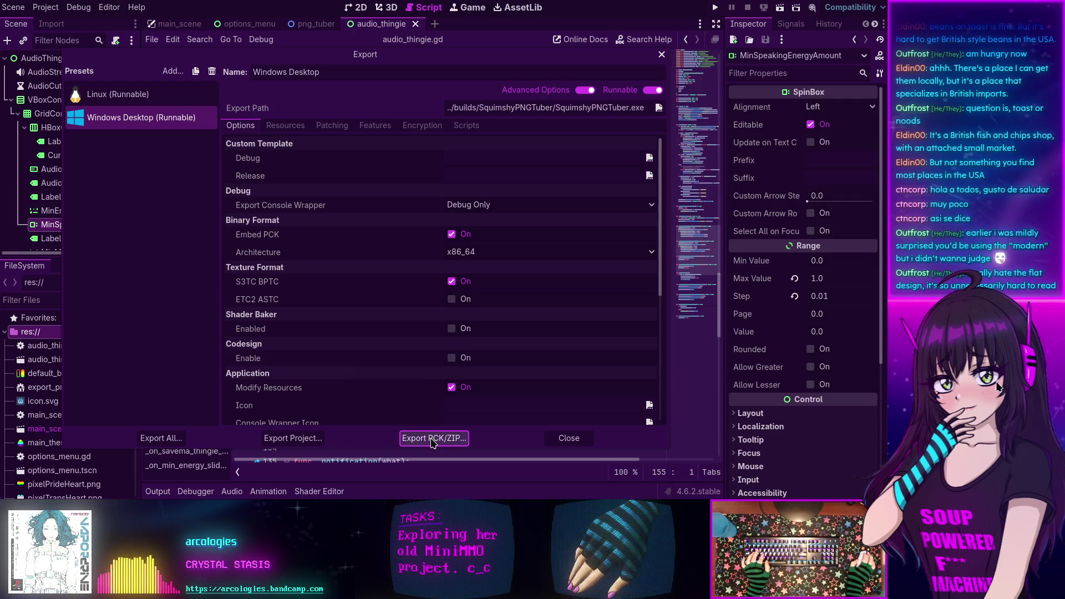
{"action": "left_click", "coordinate": [133, 102]}
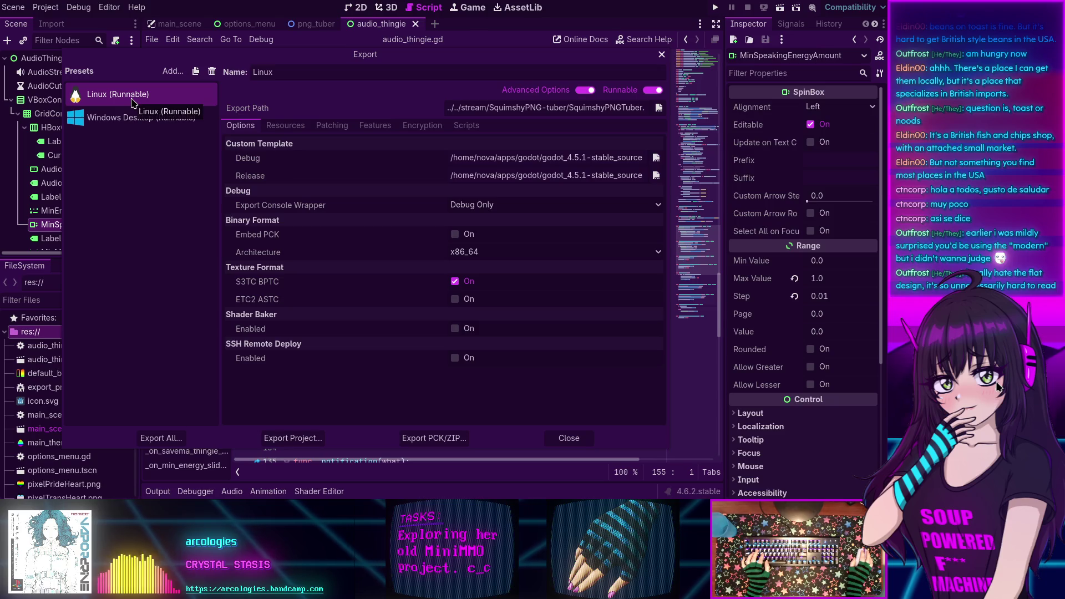
{"action": "key", "text": "Down"}
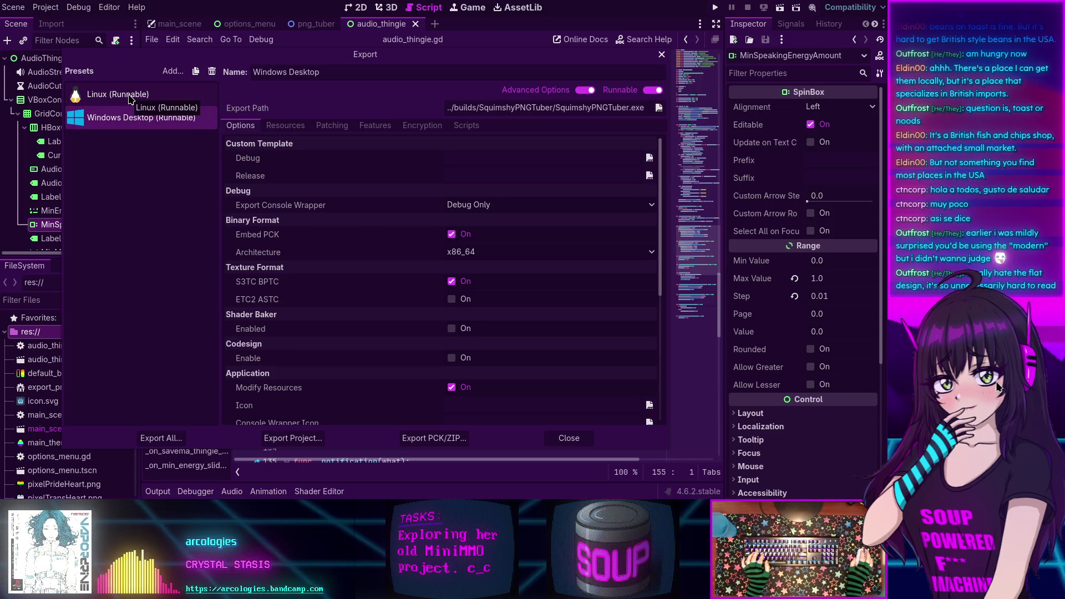
{"action": "left_click", "coordinate": [130, 97]}
{"action": "left_click", "coordinate": [127, 120]}
{"action": "left_click", "coordinate": [119, 95]}
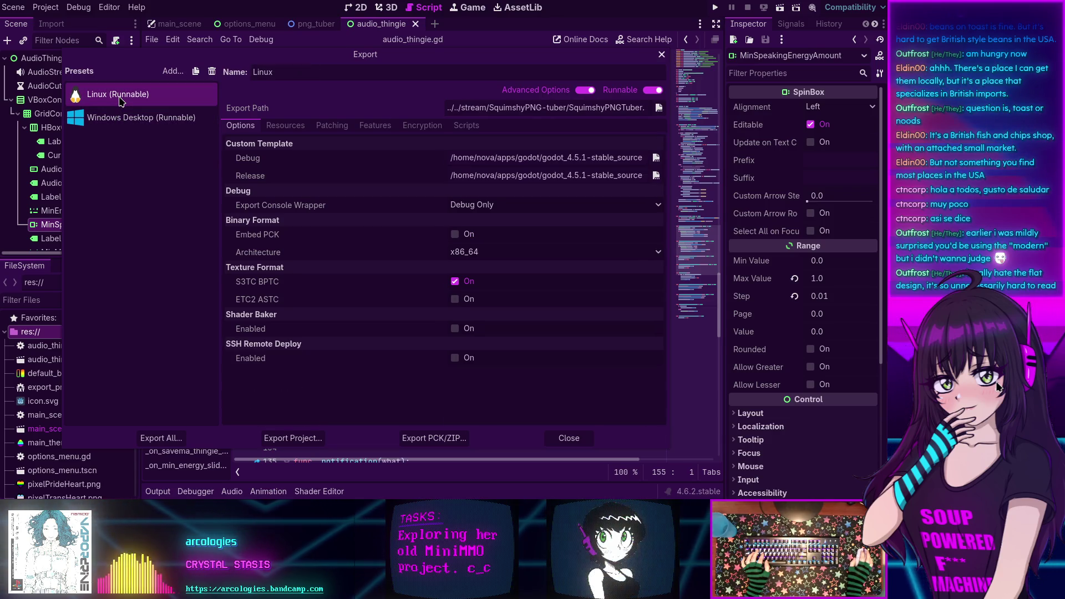
Step: Switch Embed PCK back on for Linux, starting an export but cancelling the save
{"action": "left_click", "coordinate": [455, 235]}
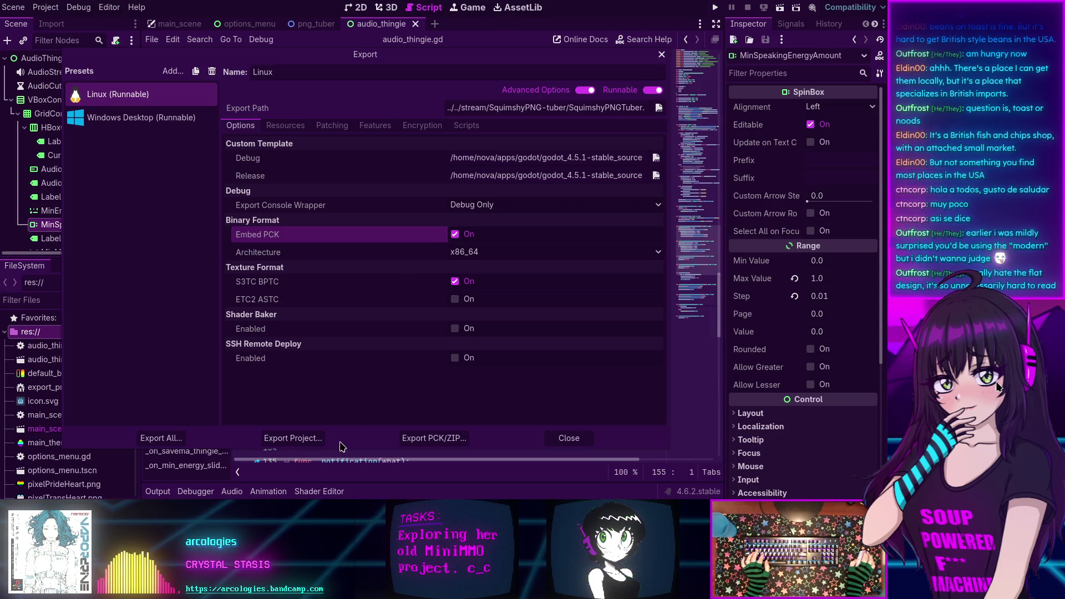
{"action": "left_click", "coordinate": [310, 438]}
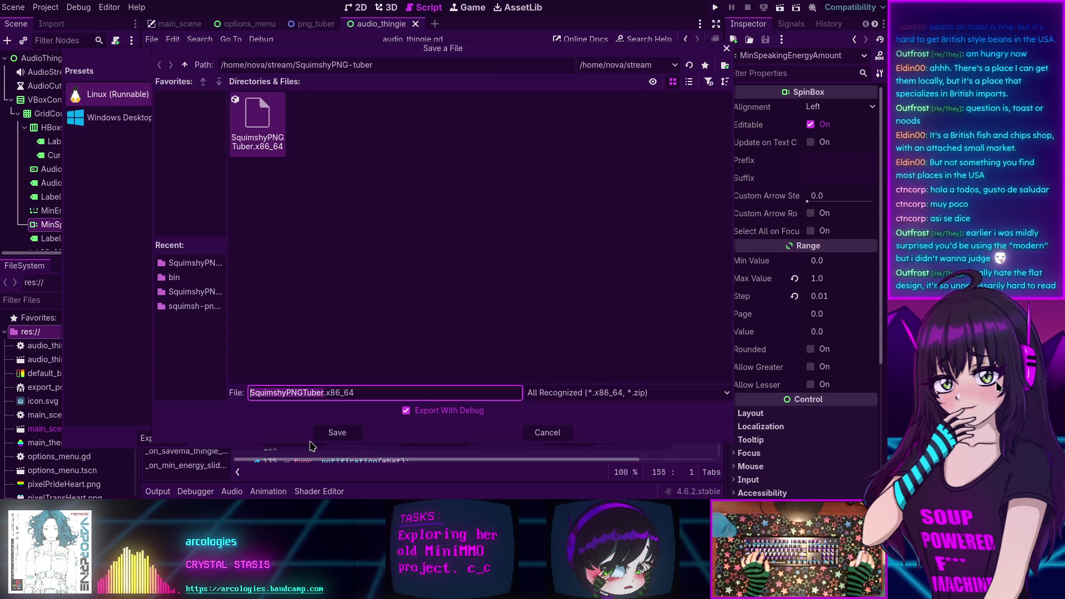
{"action": "left_click", "coordinate": [547, 433]}
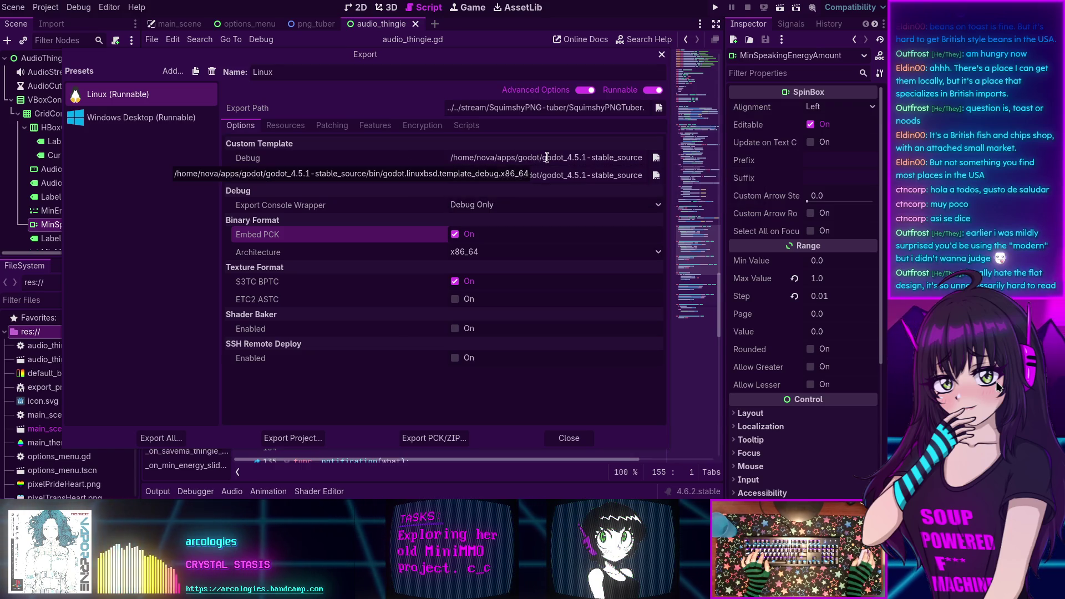
Step: Clear the Linux preset's custom debug and release template paths
{"action": "left_click", "coordinate": [660, 160]}
{"action": "left_click", "coordinate": [548, 438]}
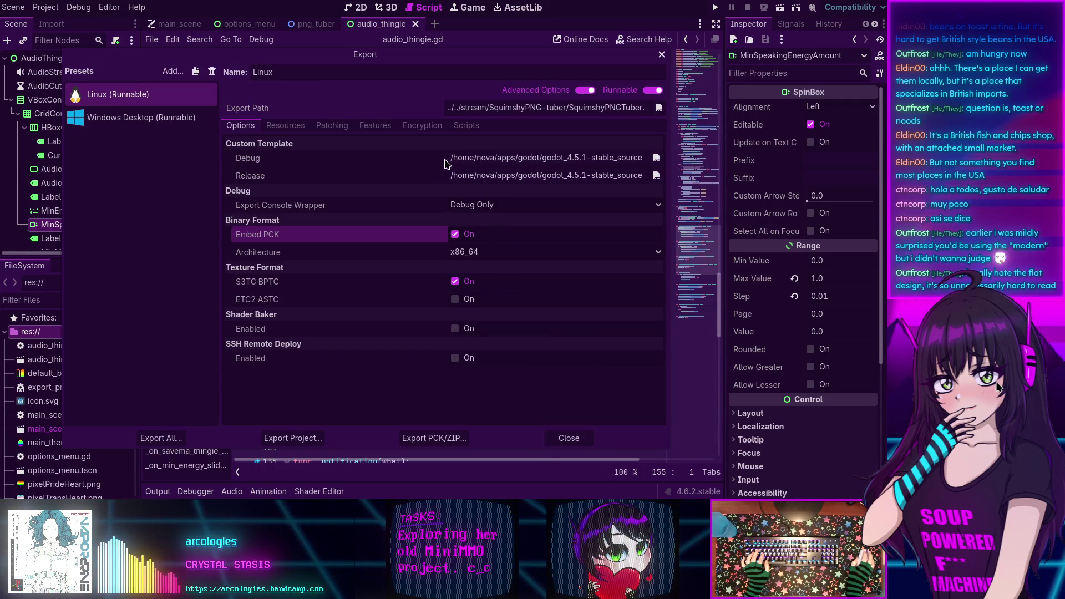
{"action": "left_click", "coordinate": [486, 157]}
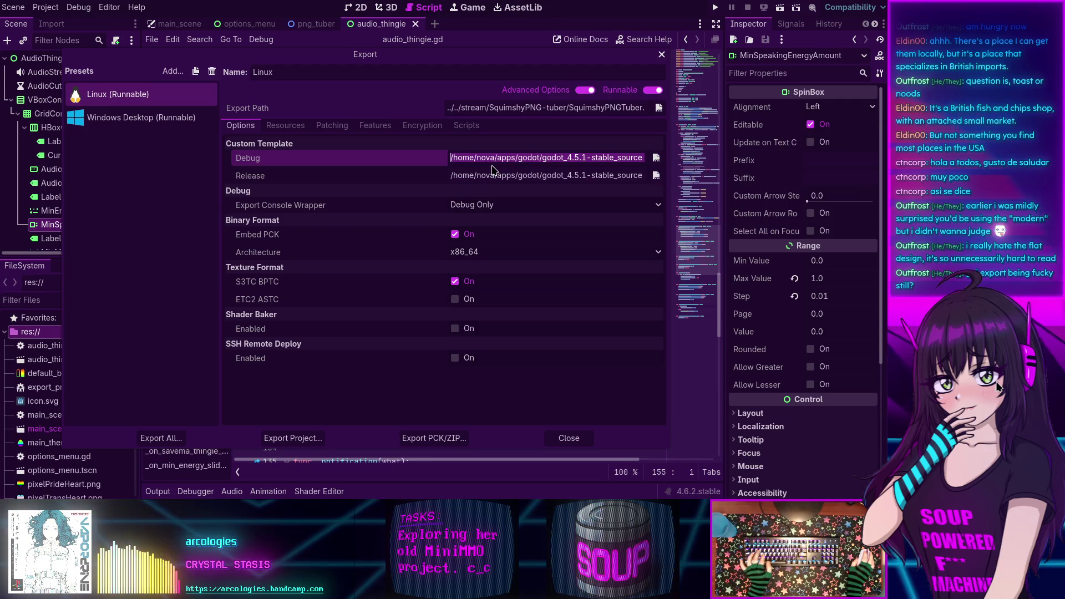
{"action": "key", "text": "BackSpace"}
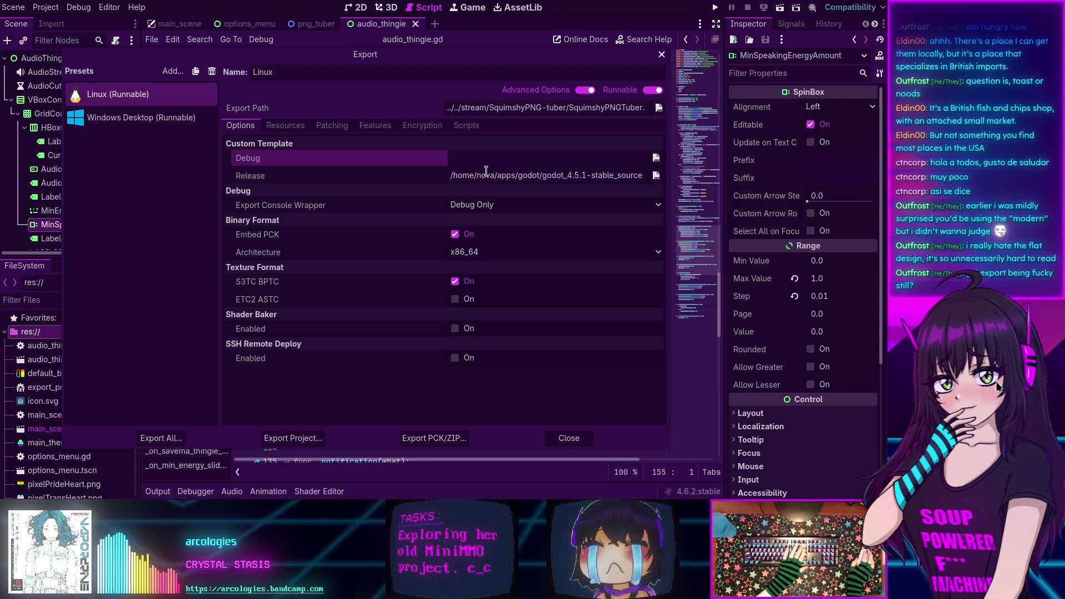
{"action": "left_click", "coordinate": [483, 175]}
{"action": "key", "text": "BackSpace"}
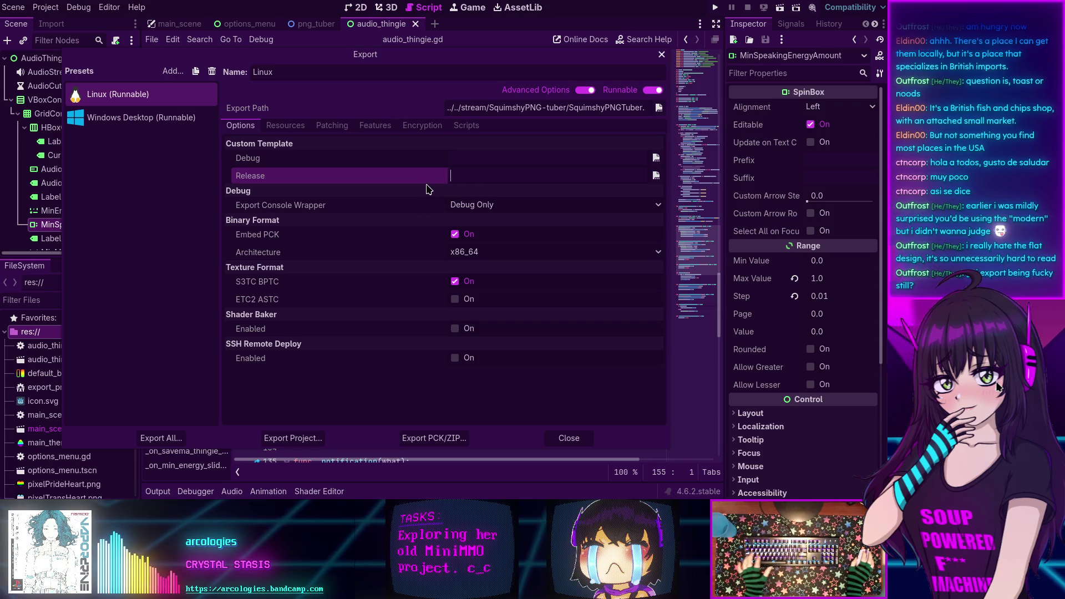
{"action": "key", "text": "Up"}
{"action": "left_click", "coordinate": [480, 179]}
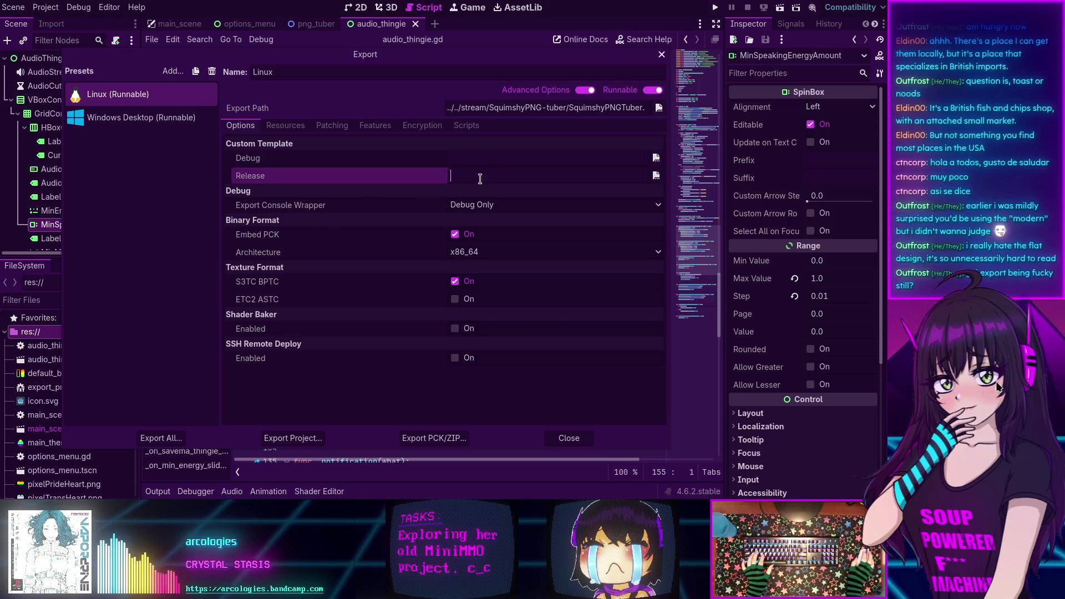
Step: Export SquimshyPNGTuber.x86_64 without debug, overwriting the existing build
{"action": "left_click", "coordinate": [283, 438]}
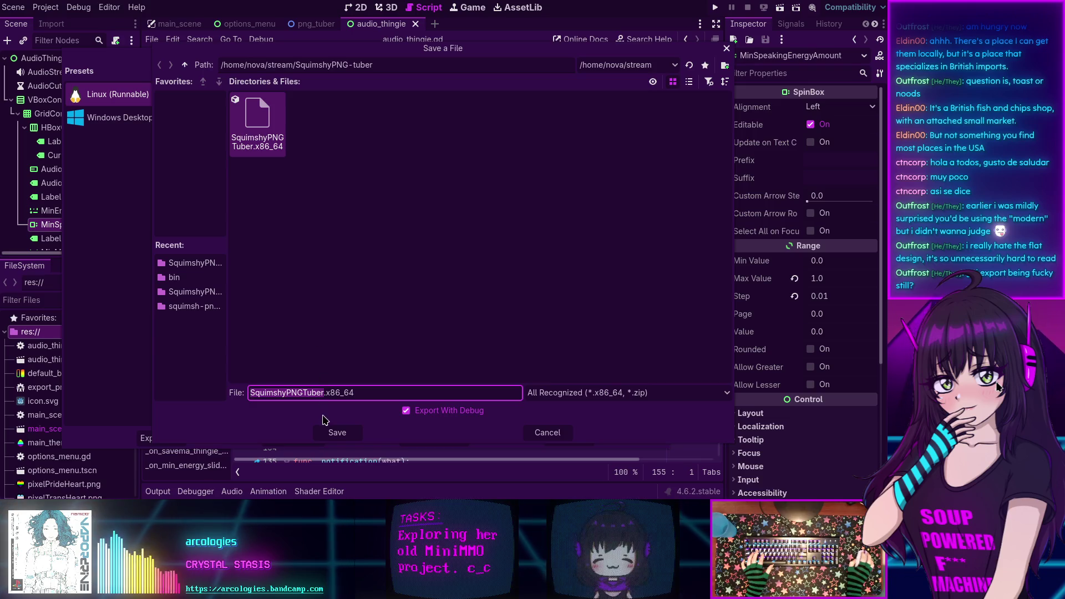
{"action": "left_click", "coordinate": [407, 411]}
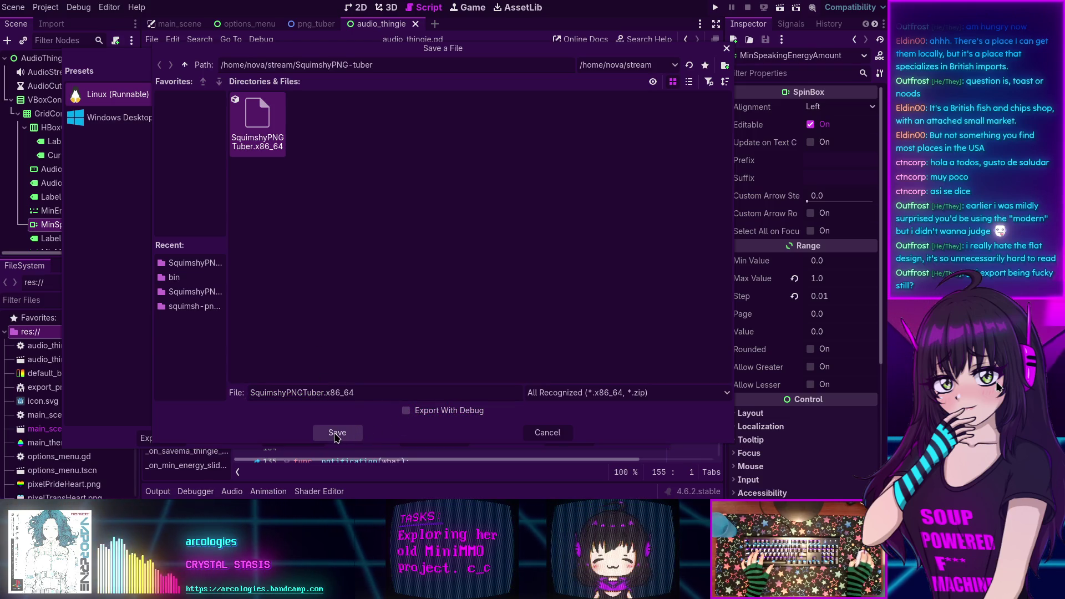
{"action": "left_click", "coordinate": [336, 437]}
{"action": "left_click", "coordinate": [377, 266]}
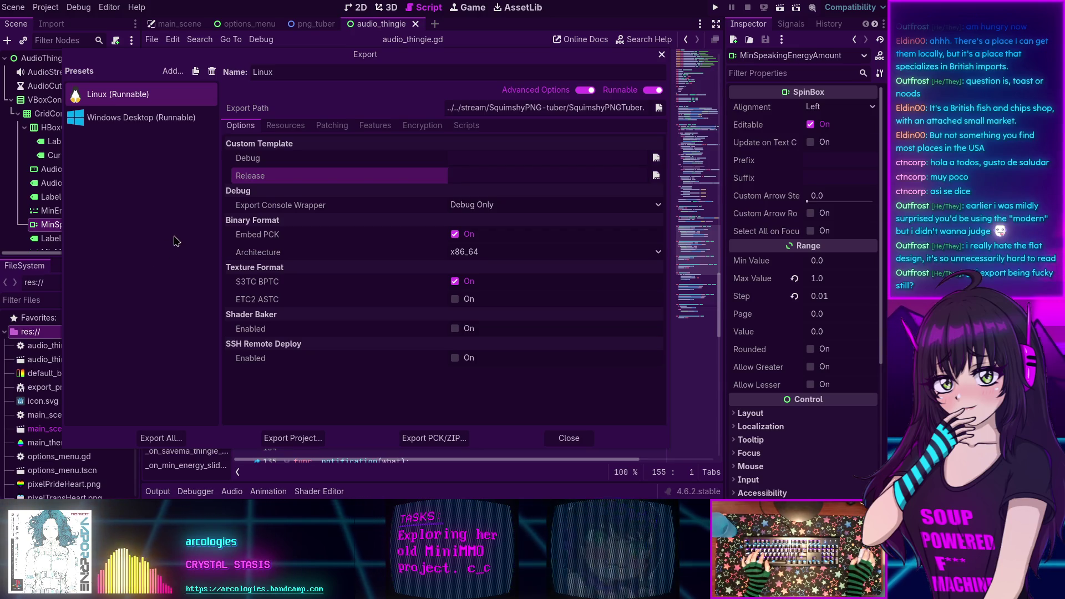
Step: Close the Export dialog, put the cursor on line 121, and open Project Settings at Application > Config
{"action": "left_click", "coordinate": [570, 439]}
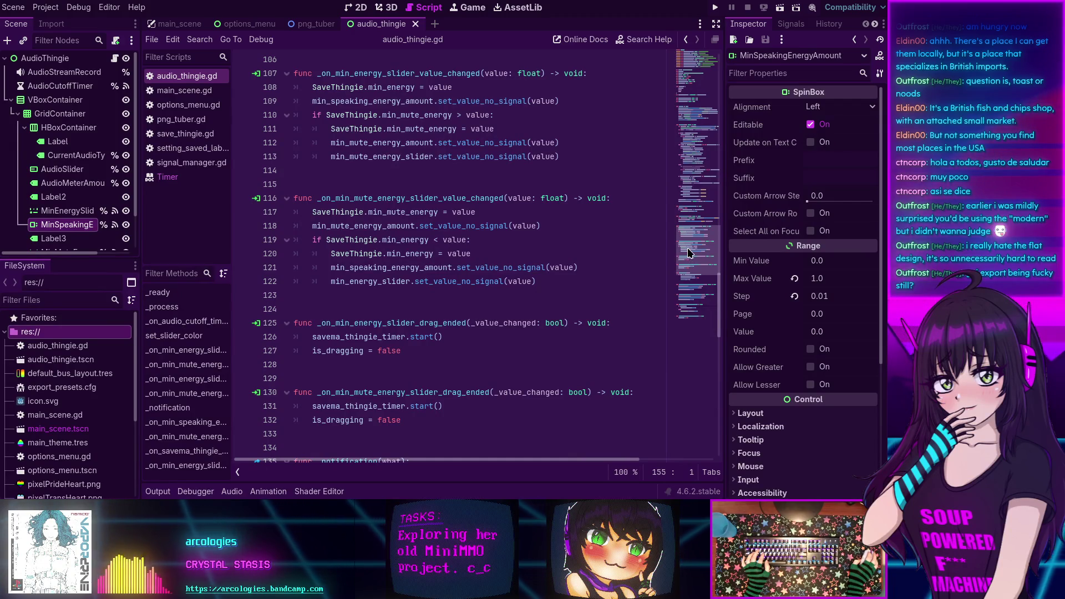
{"action": "mouse_move", "coordinate": [471, 214]}
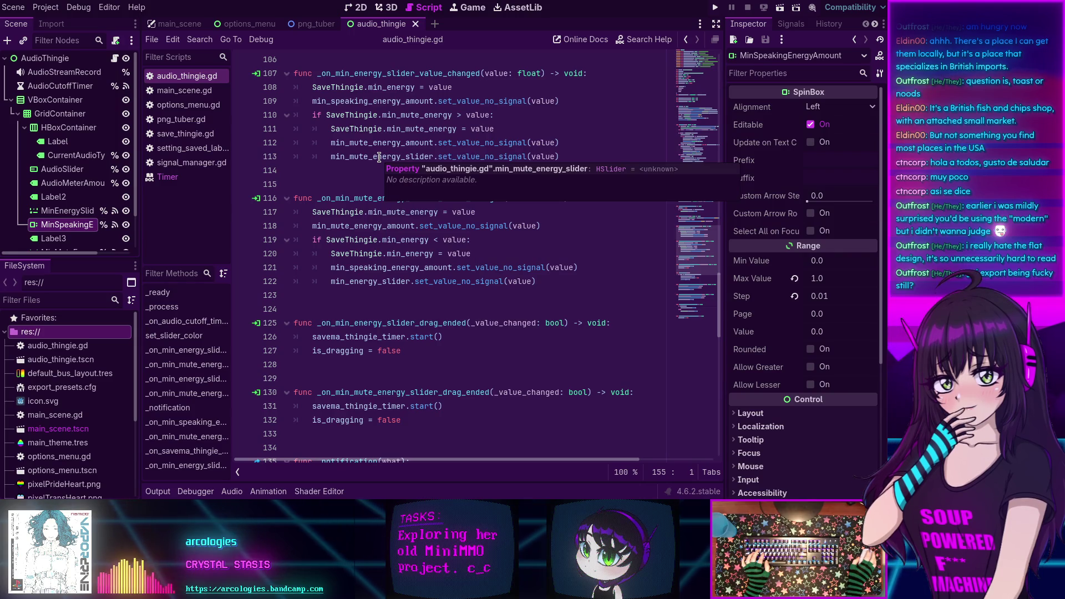
{"action": "left_click", "coordinate": [549, 267]}
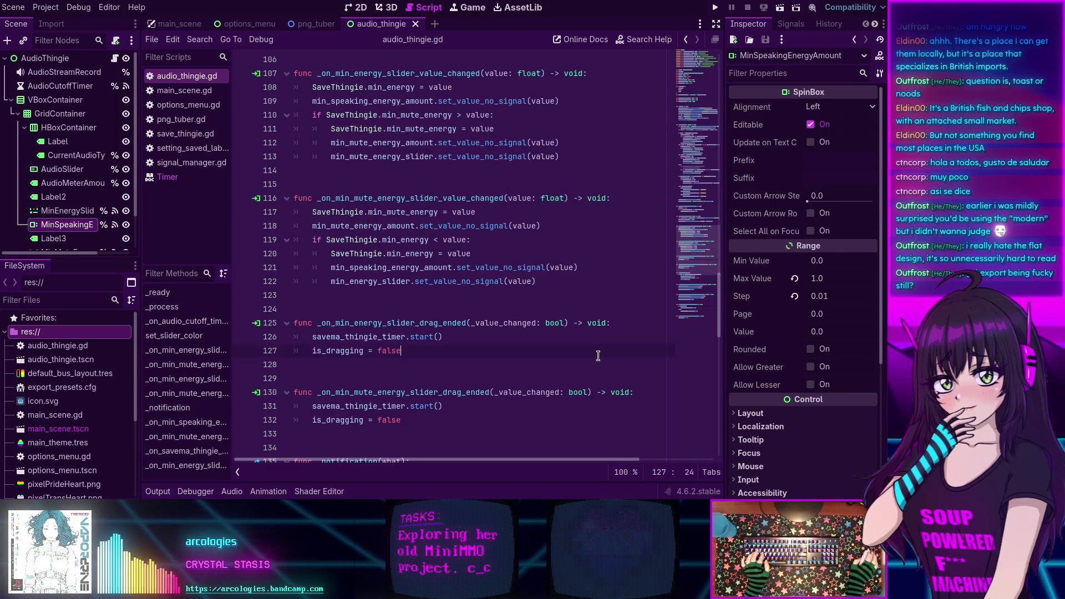
{"action": "left_click", "coordinate": [39, 8]}
{"action": "left_click", "coordinate": [61, 25]}
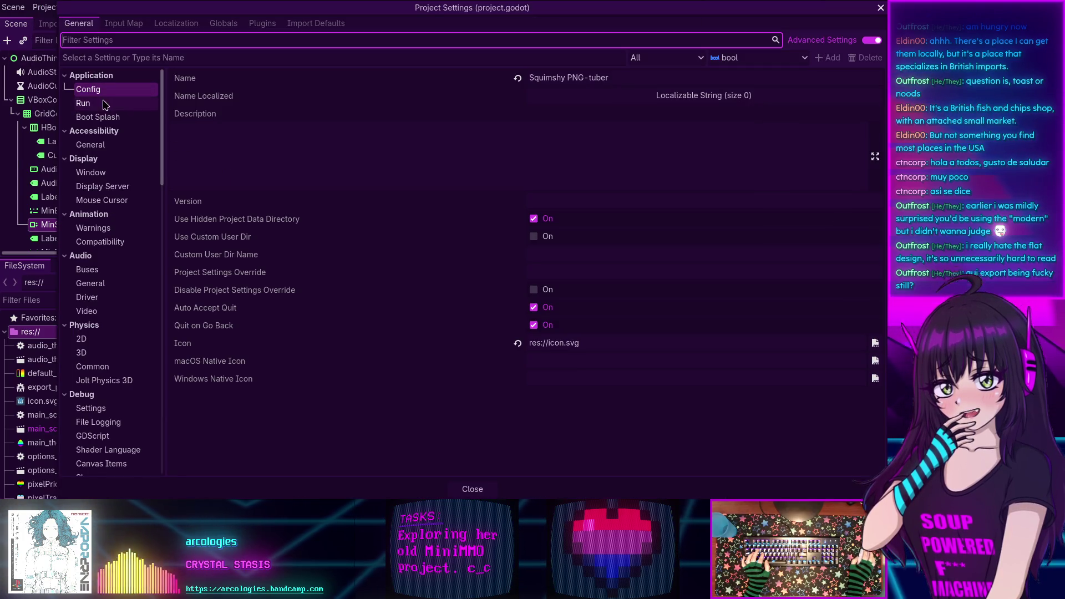
Step: Close Project Settings, inspect the Export dialog's Release and Debug template paths, then dismiss it with Escape
{"action": "left_click", "coordinate": [472, 488]}
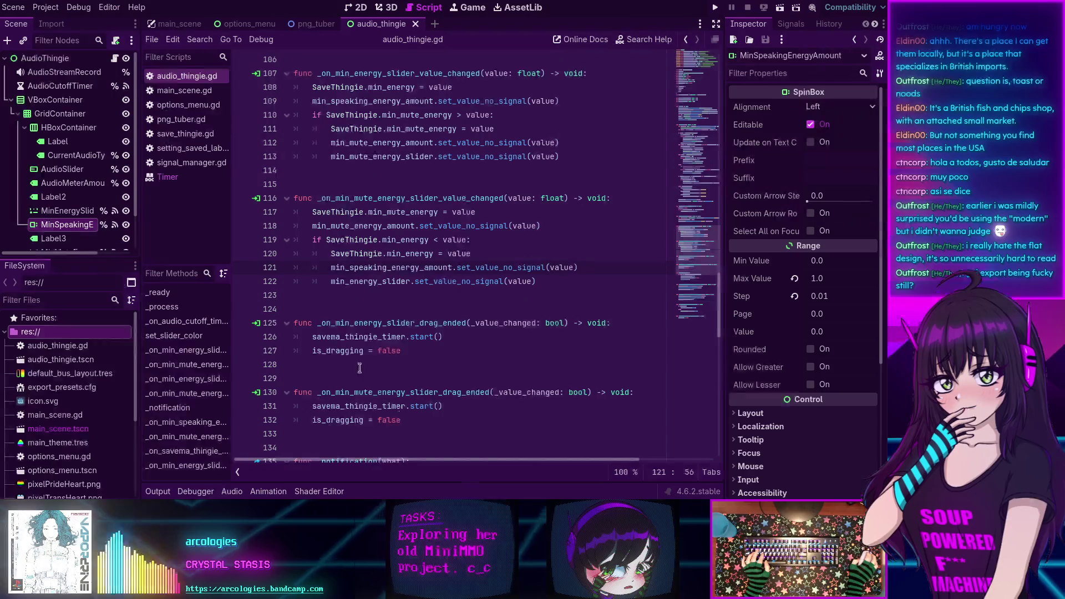
{"action": "left_click", "coordinate": [50, 12]}
{"action": "left_click", "coordinate": [50, 74]}
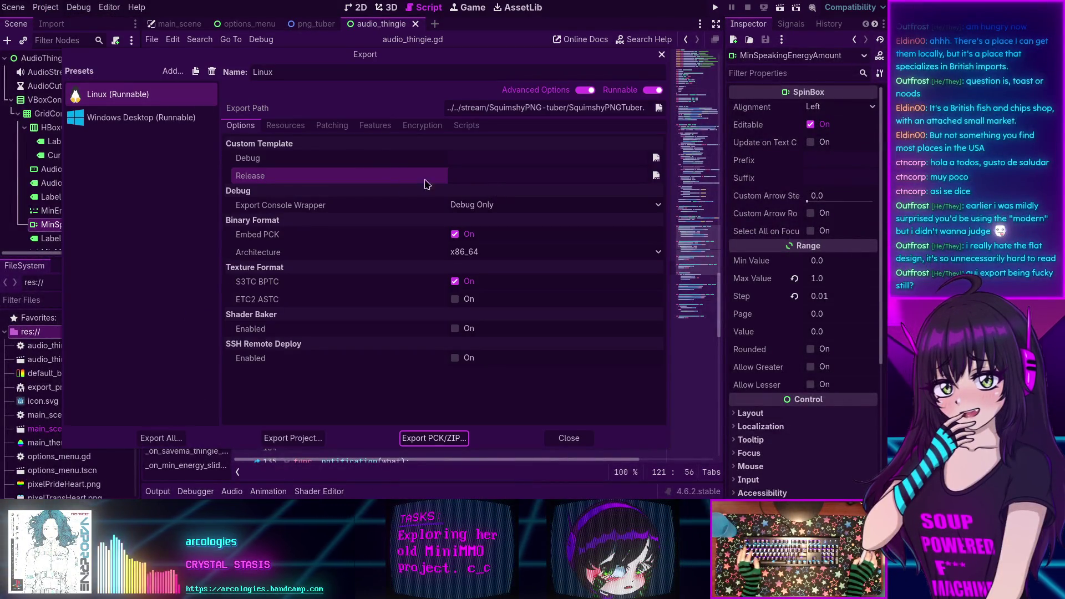
{"action": "left_click", "coordinate": [455, 177]}
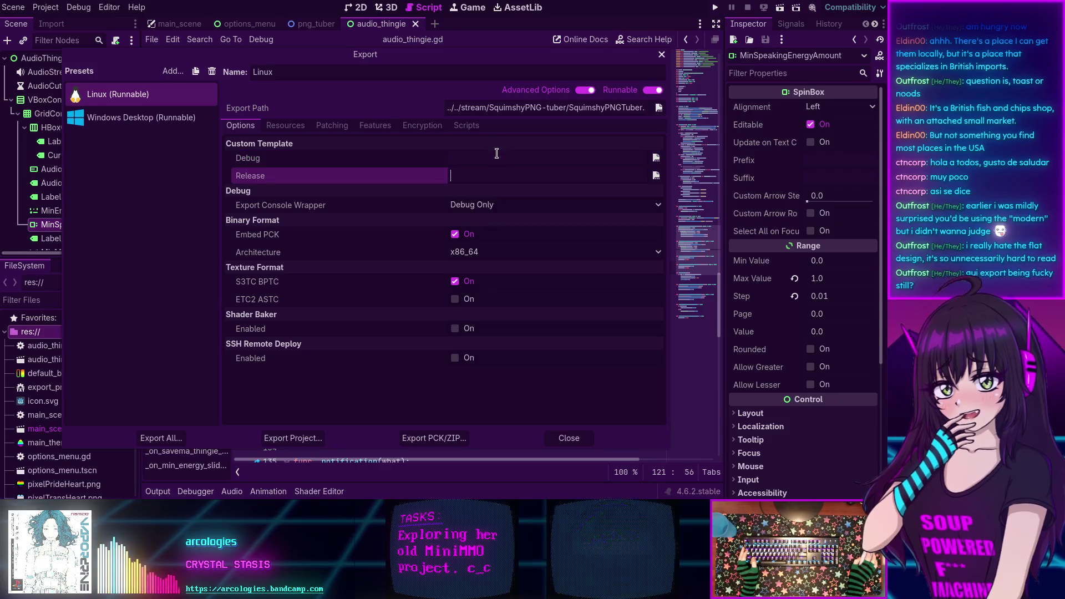
{"action": "left_click", "coordinate": [480, 158]}
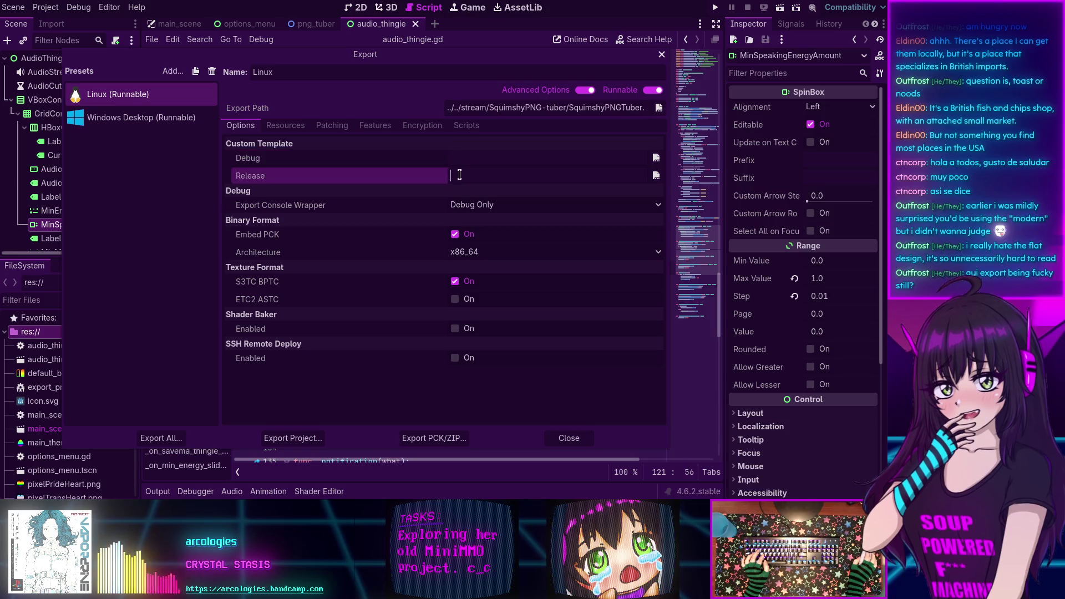
{"action": "key", "text": "Escape"}
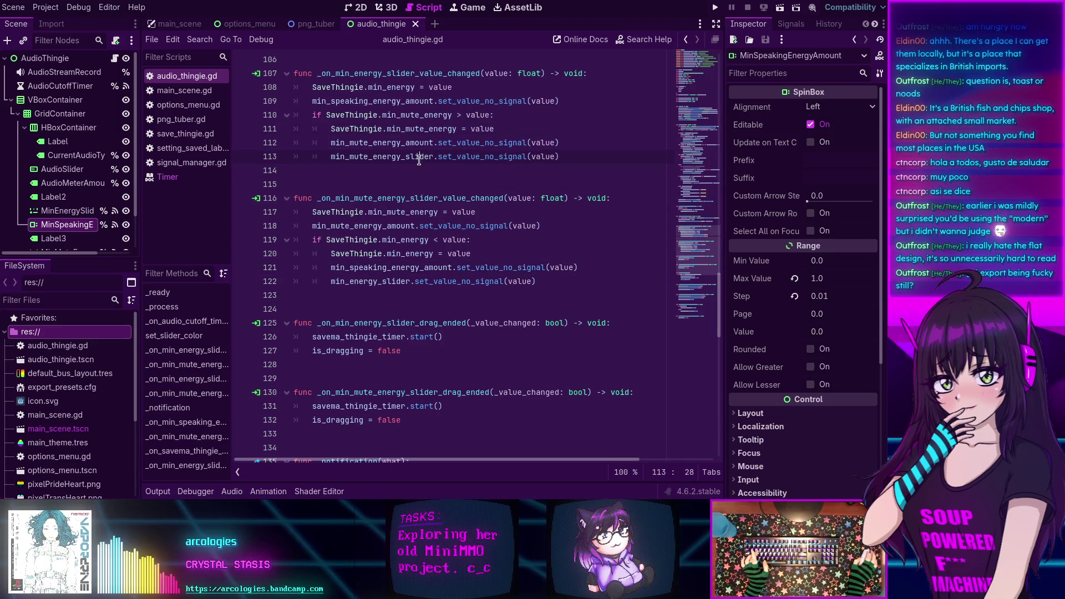
{"action": "left_click", "coordinate": [506, 122]}
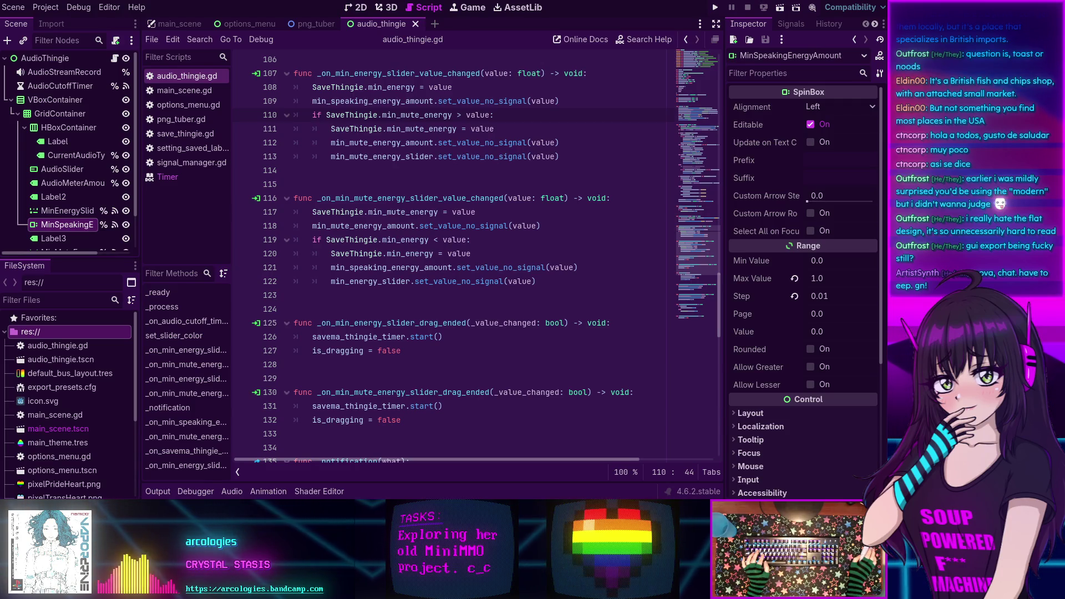
Step: Bring the bash terminal over the editor, resize it, and scroll through SnekStudio's git status output
{"action": "key", "text": "alt+Tab"}
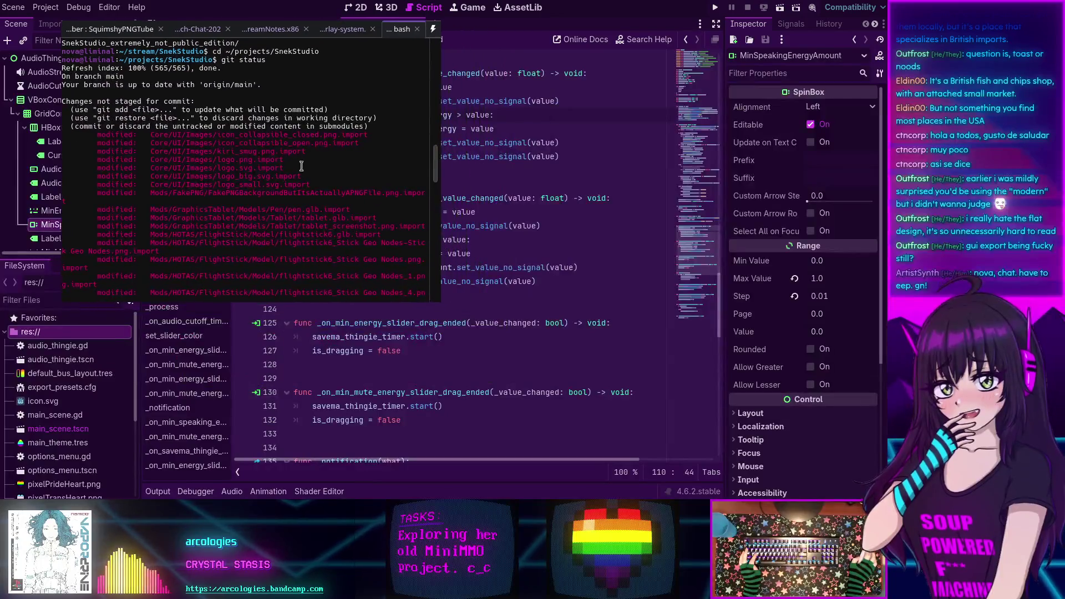
{"action": "mouse_move", "coordinate": [452, 297]}
{"action": "left_mouse_down"}
{"action": "mouse_move", "coordinate": [547, 438]}
{"action": "mouse_move", "coordinate": [638, 447]}
{"action": "left_mouse_up"}
{"action": "scroll", "coordinate": [300, 229], "scroll_direction": "down", "scroll_amount": 10}
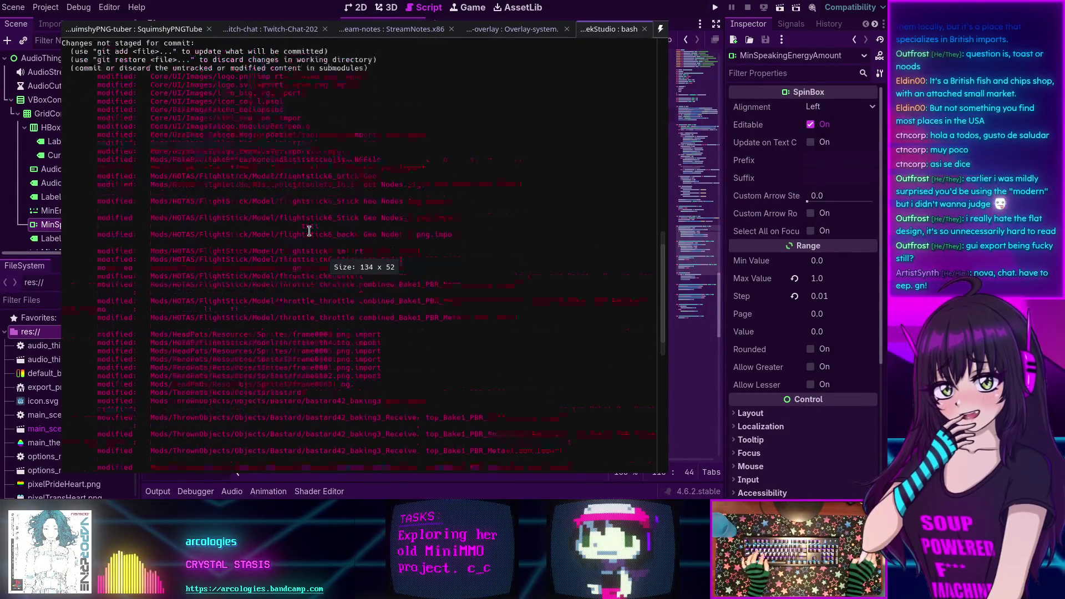
{"action": "scroll", "coordinate": [294, 226], "scroll_direction": "down", "scroll_amount": 14}
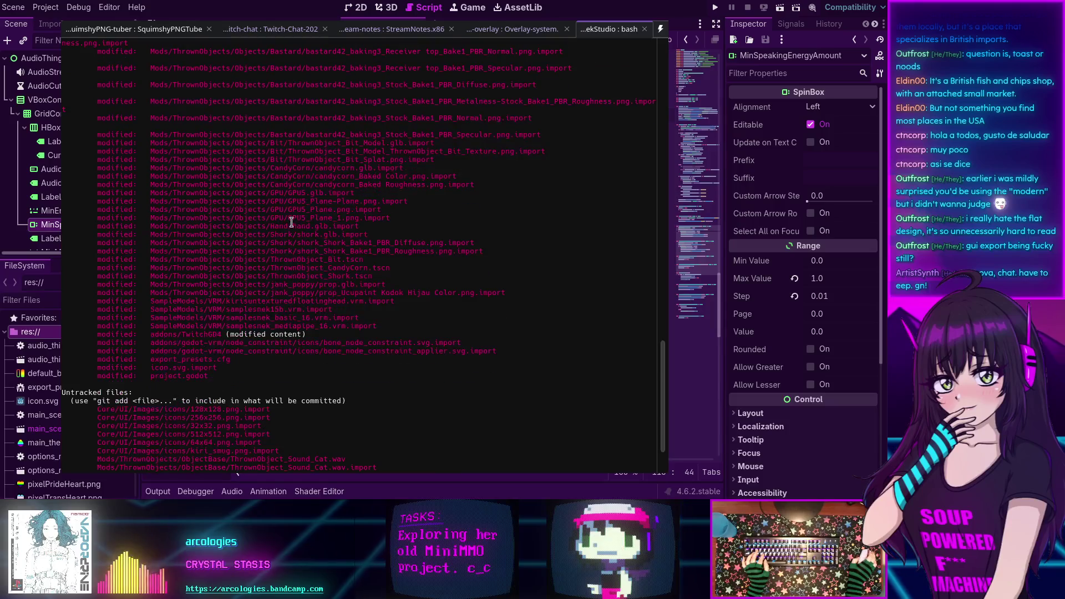
{"action": "scroll", "coordinate": [241, 319], "scroll_direction": "up", "scroll_amount": 8}
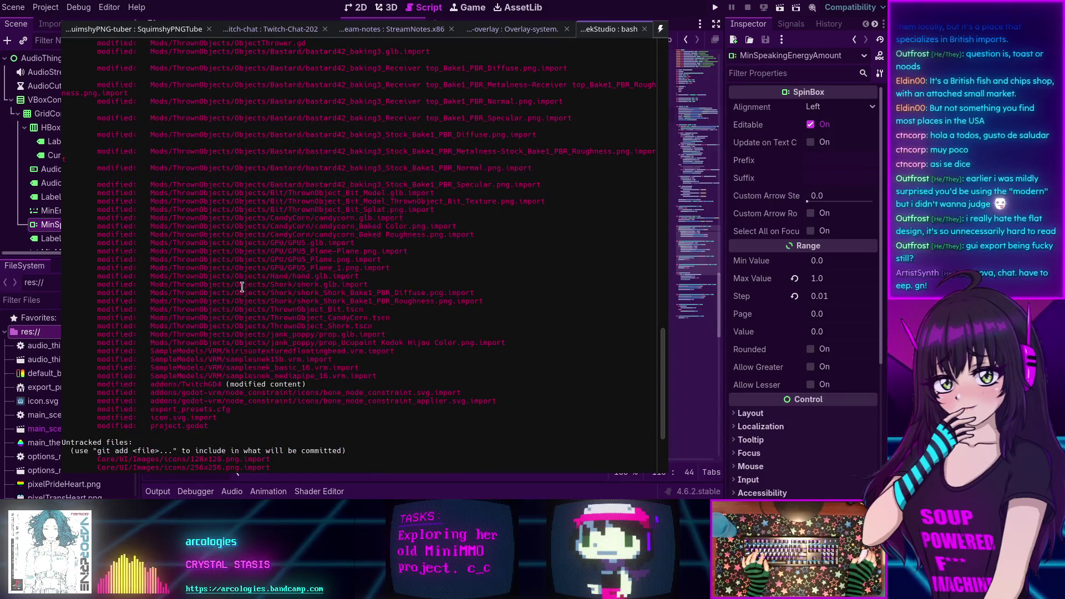
{"action": "scroll", "coordinate": [242, 287], "scroll_direction": "up", "scroll_amount": 3}
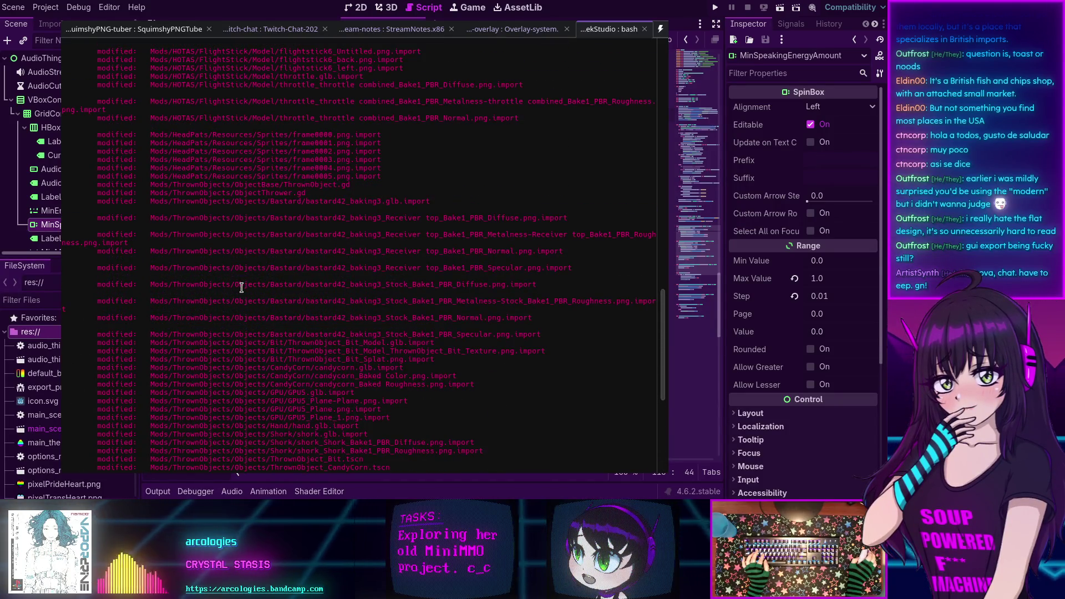
{"action": "scroll", "coordinate": [242, 286], "scroll_direction": "up", "scroll_amount": 3}
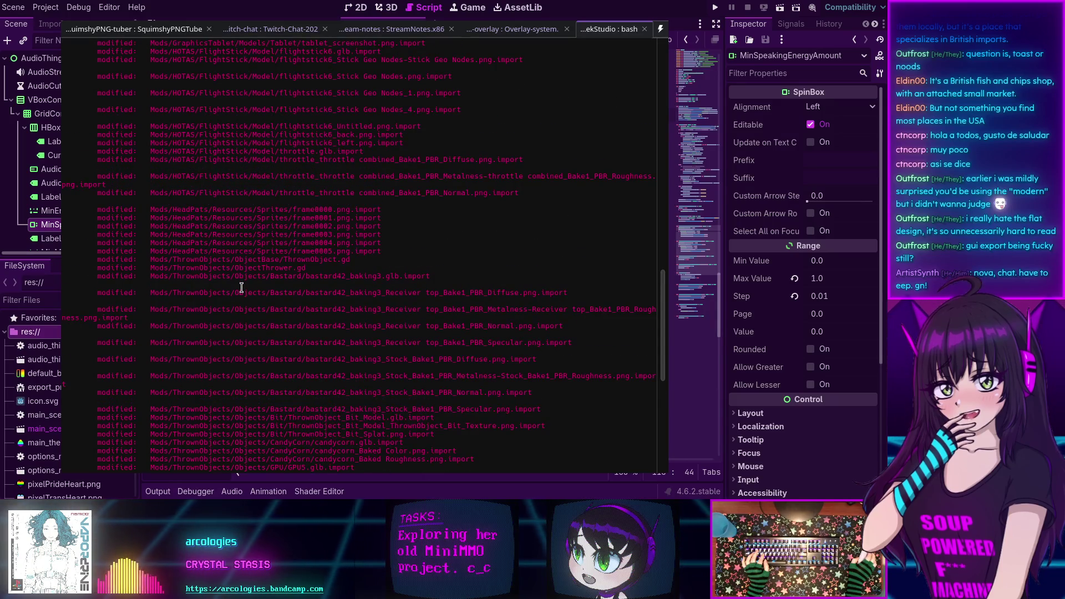
{"action": "scroll", "coordinate": [242, 287], "scroll_direction": "up", "scroll_amount": 3}
{"action": "scroll", "coordinate": [242, 287], "scroll_direction": "up", "scroll_amount": 8}
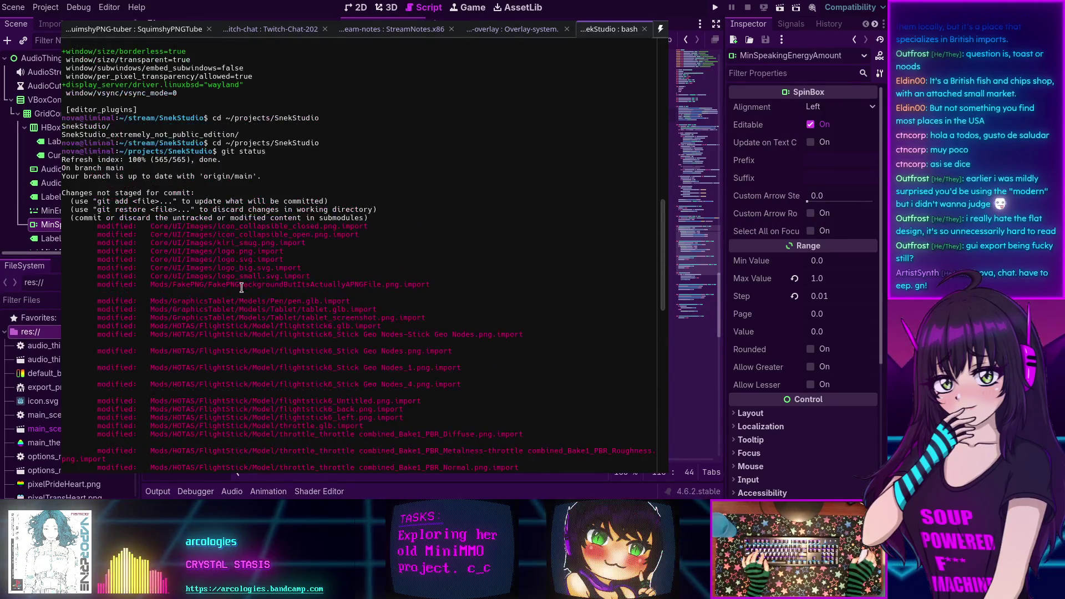
{"action": "scroll", "coordinate": [242, 287], "scroll_direction": "down", "scroll_amount": 6}
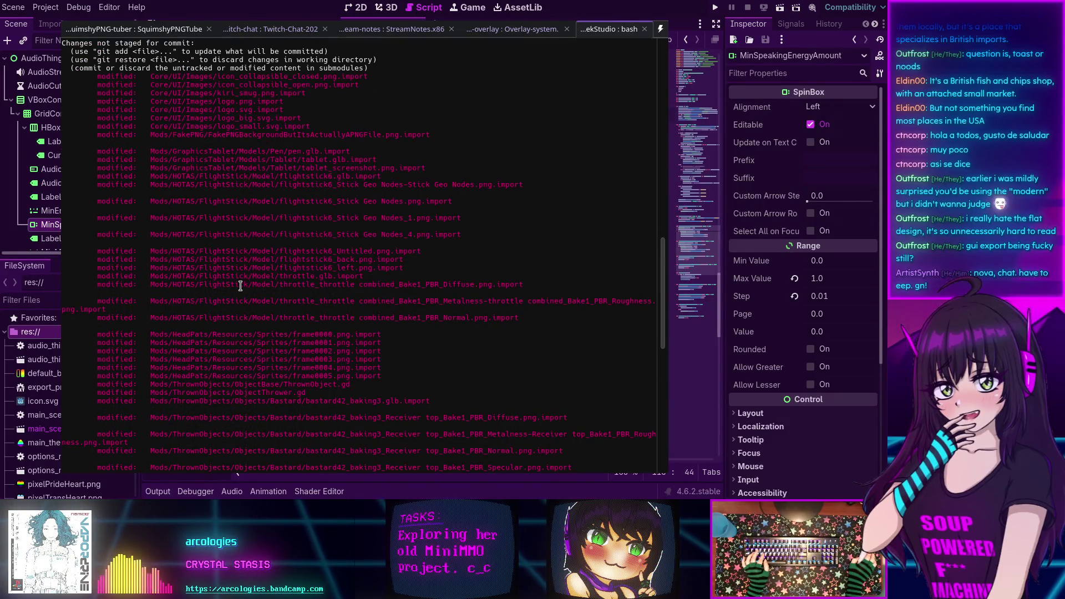
{"action": "scroll", "coordinate": [242, 287], "scroll_direction": "down", "scroll_amount": 10}
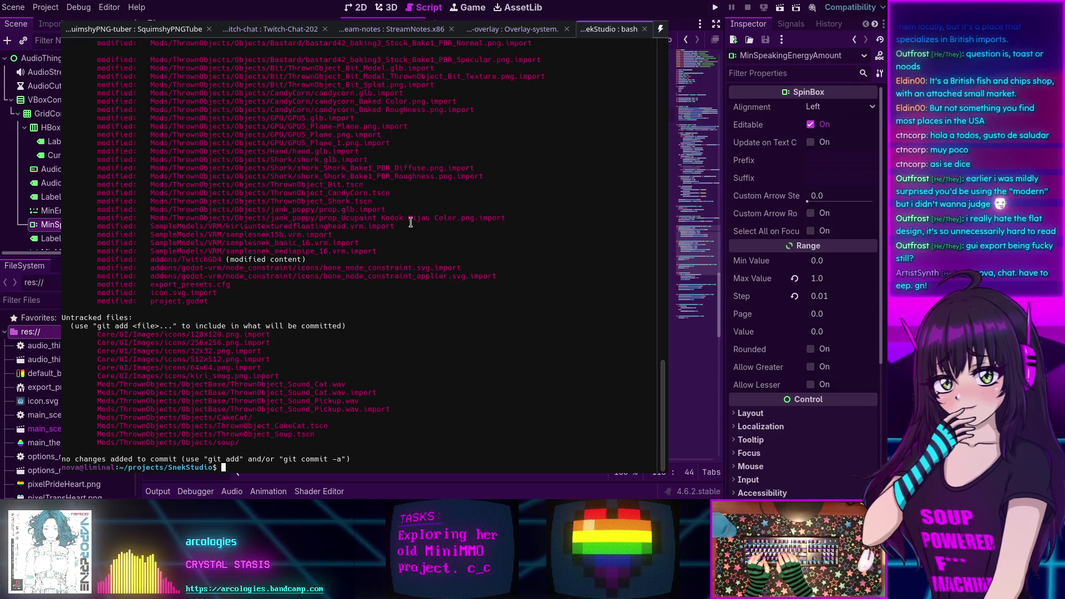
{"action": "type", "text": "../"}
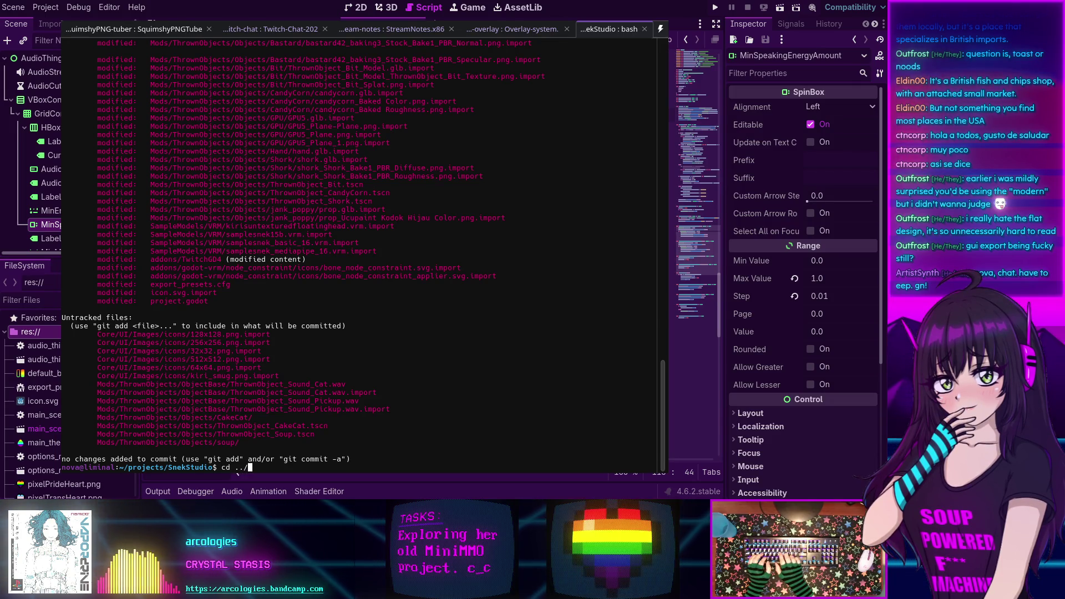
Step: Go up to the projects folder and copy SnekStudio to SnekStudio-bak with cp -R
{"action": "key", "text": "Return"}
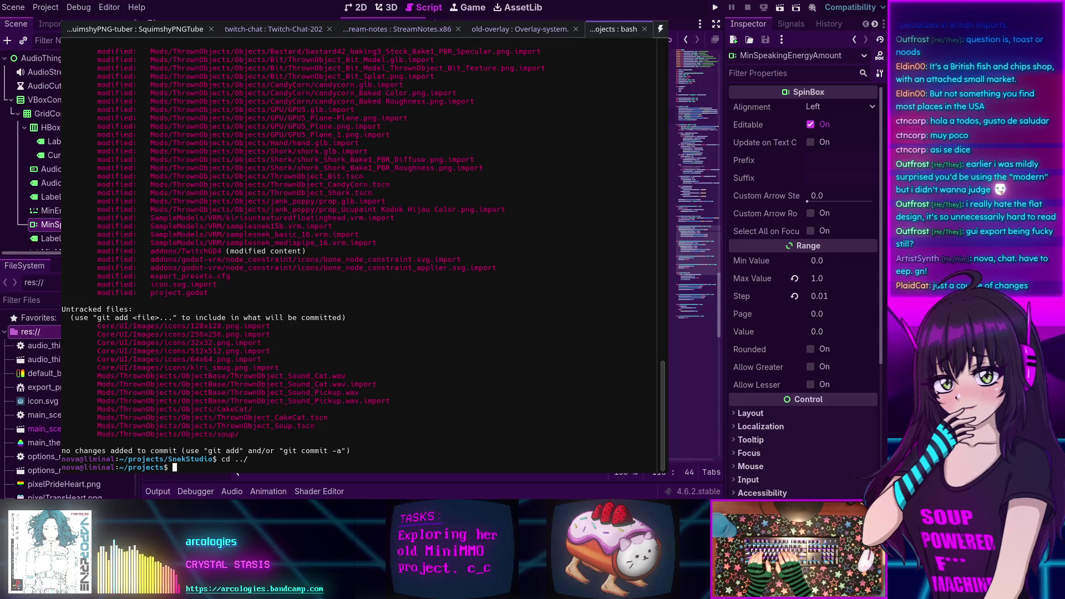
{"action": "type", "text": "s"}
{"action": "key", "text": "BackSpace"}
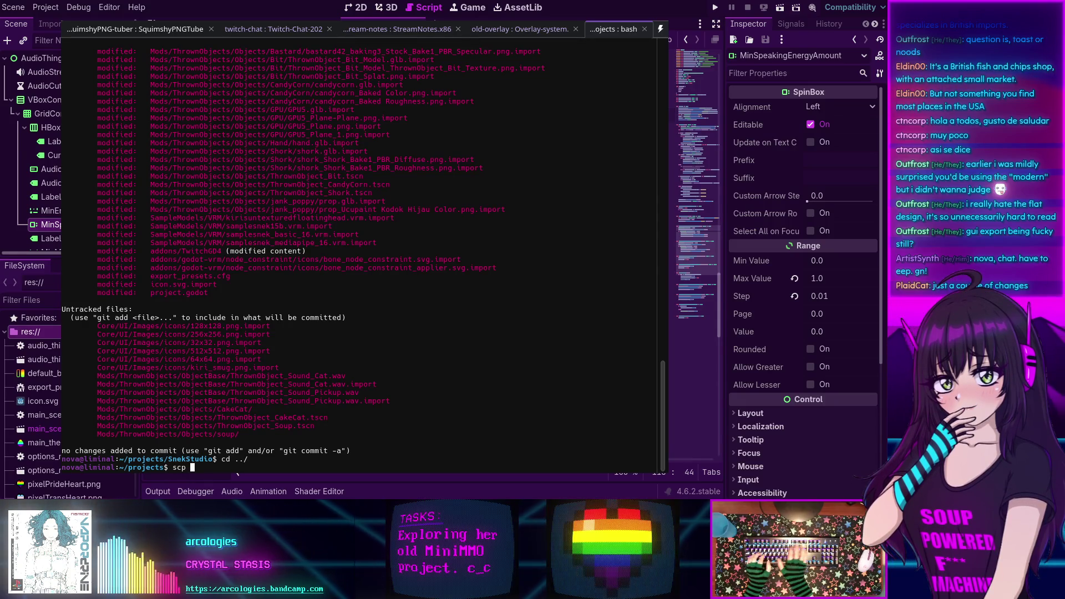
{"action": "type", "text": "cp -R Sn"}
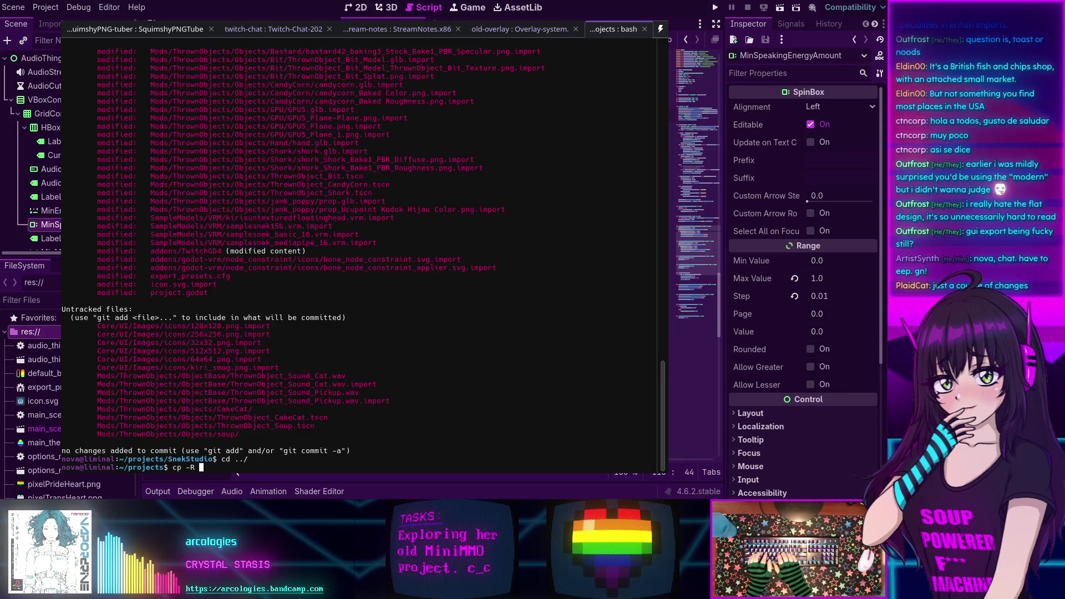
{"action": "type", "text": "ekStudio SnekStudio-"}
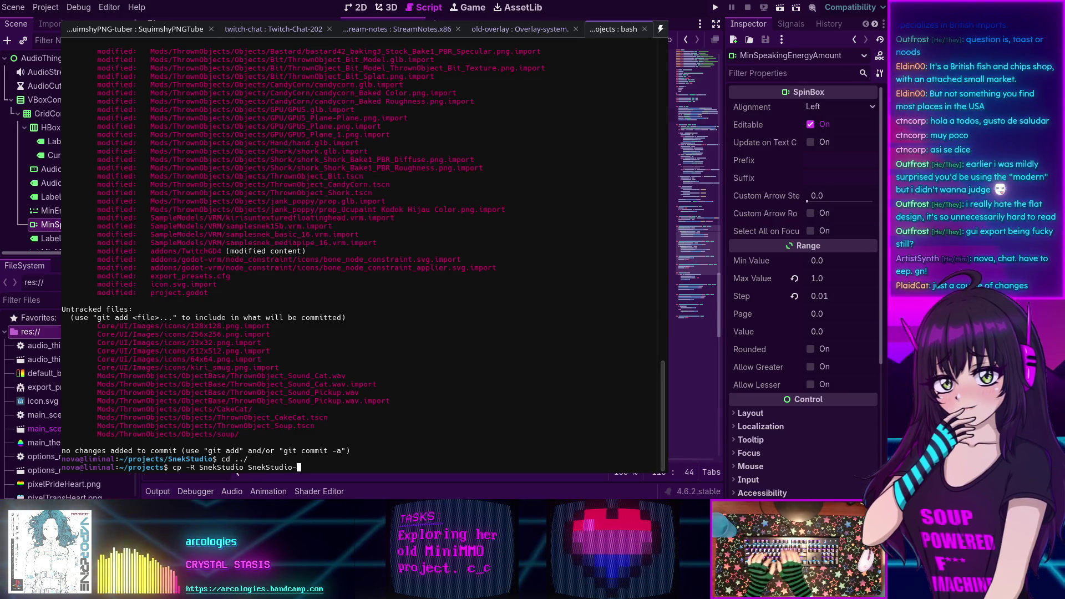
{"action": "type", "text": "bak"}
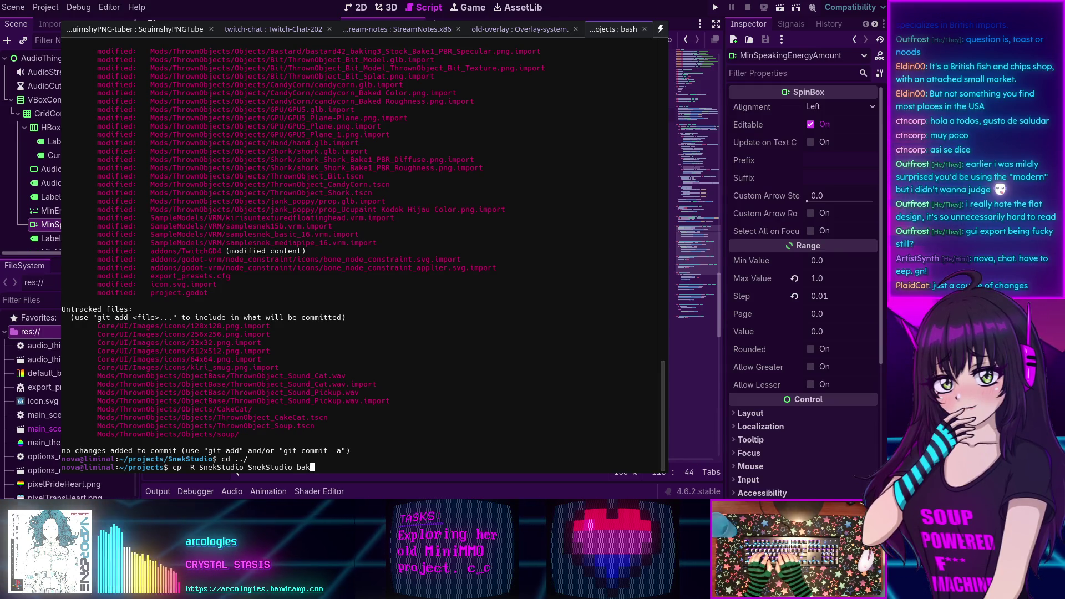
{"action": "key", "text": "Return"}
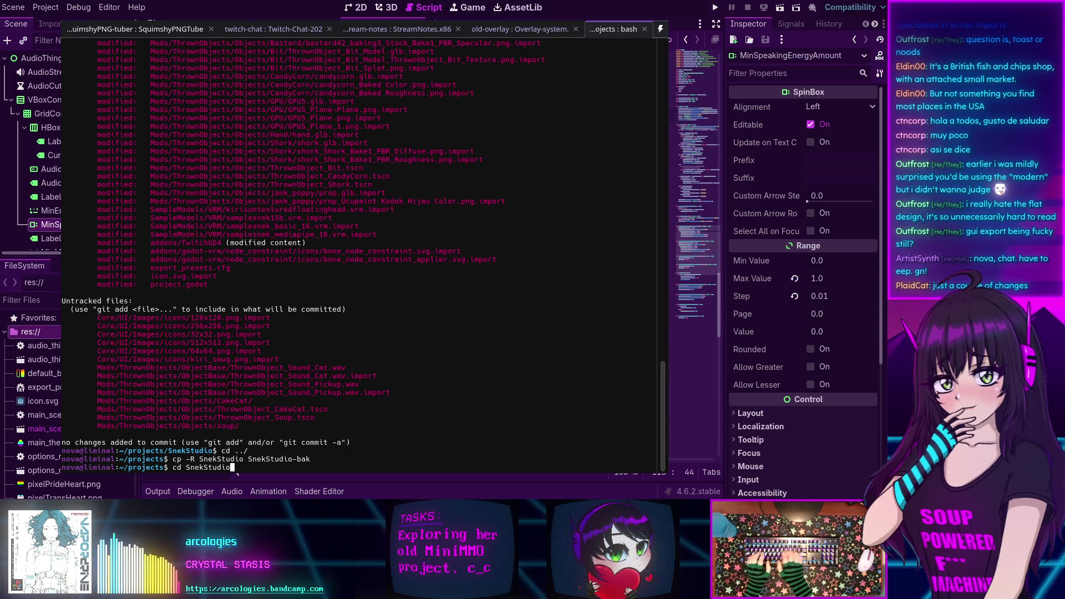
Step: Enter SnekStudio-bak, list its contents, and check its git status
{"action": "type", "text": "SnekStudio-bak/"}
{"action": "key", "text": "Return"}
{"action": "type", "text": "ls"}
{"action": "key", "text": "Return"}
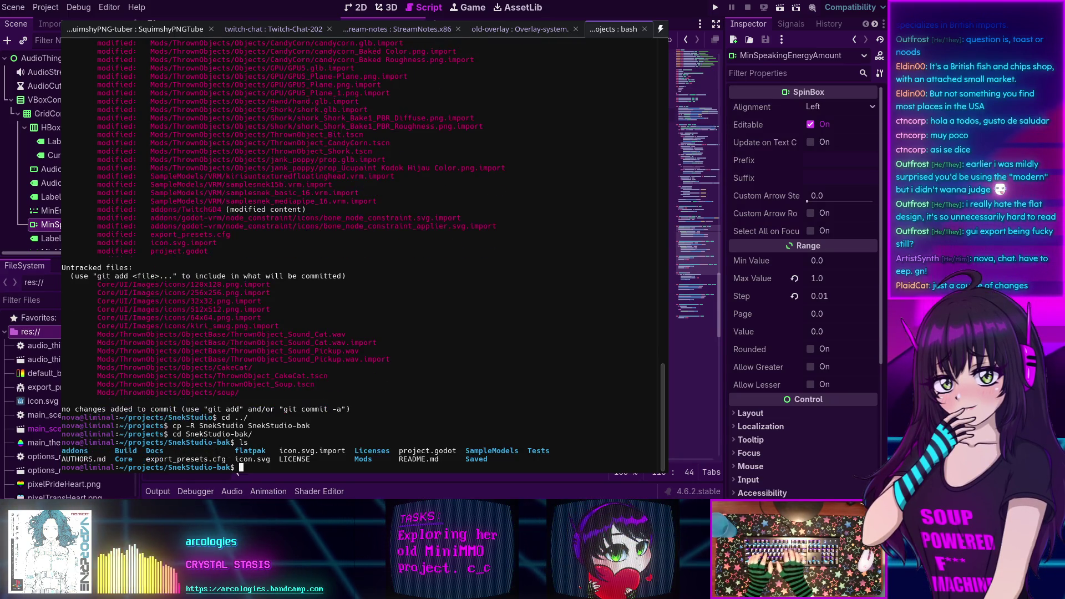
{"action": "type", "text": "tatus"}
{"action": "key", "text": "Return"}
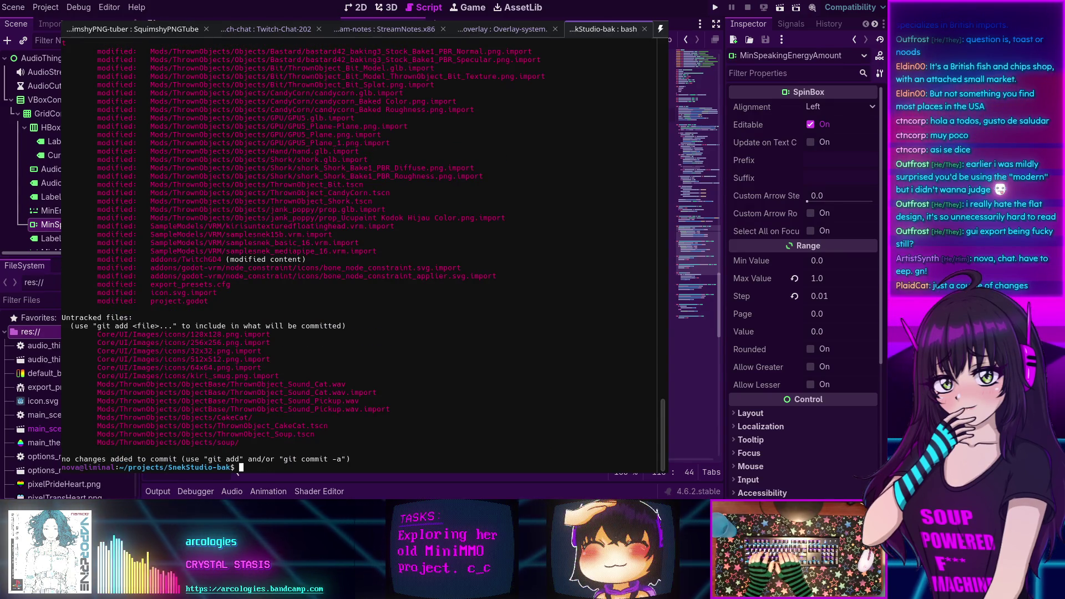
Step: Return to the SnekStudio folder and stash its local changes with git stash
{"action": "type", "text": "cd ../"}
{"action": "key", "text": "Return"}
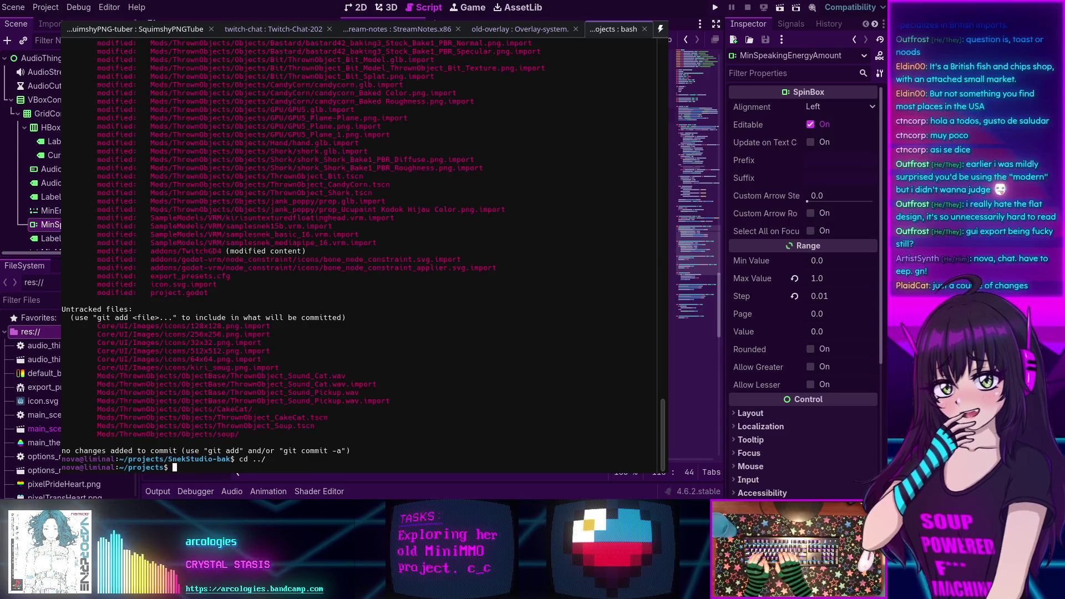
{"action": "type", "text": "cd SnekStudio"}
{"action": "key", "text": "Return"}
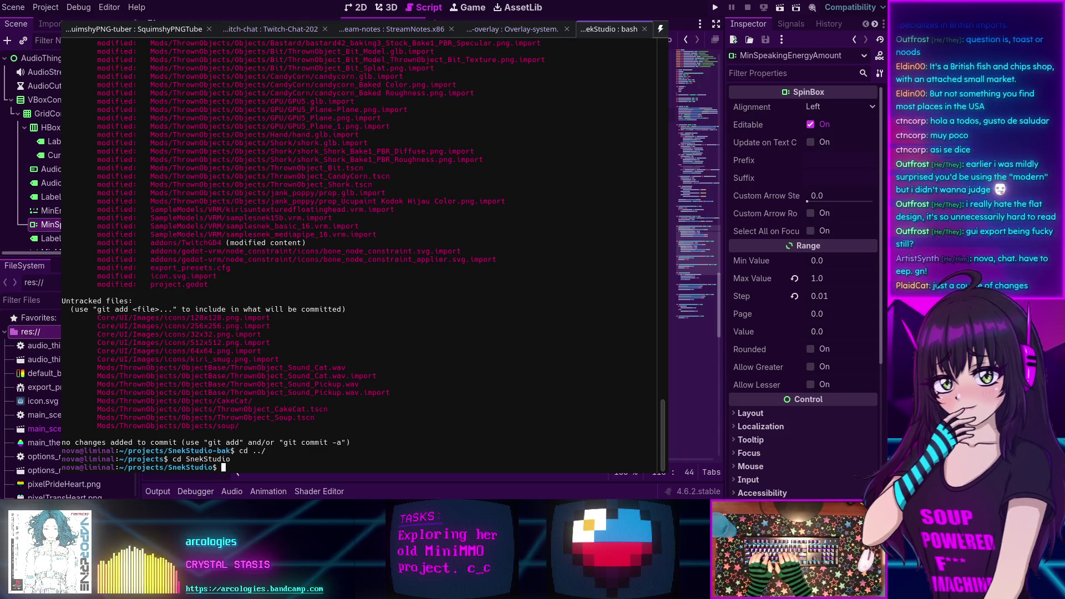
{"action": "type", "text": "git stash"}
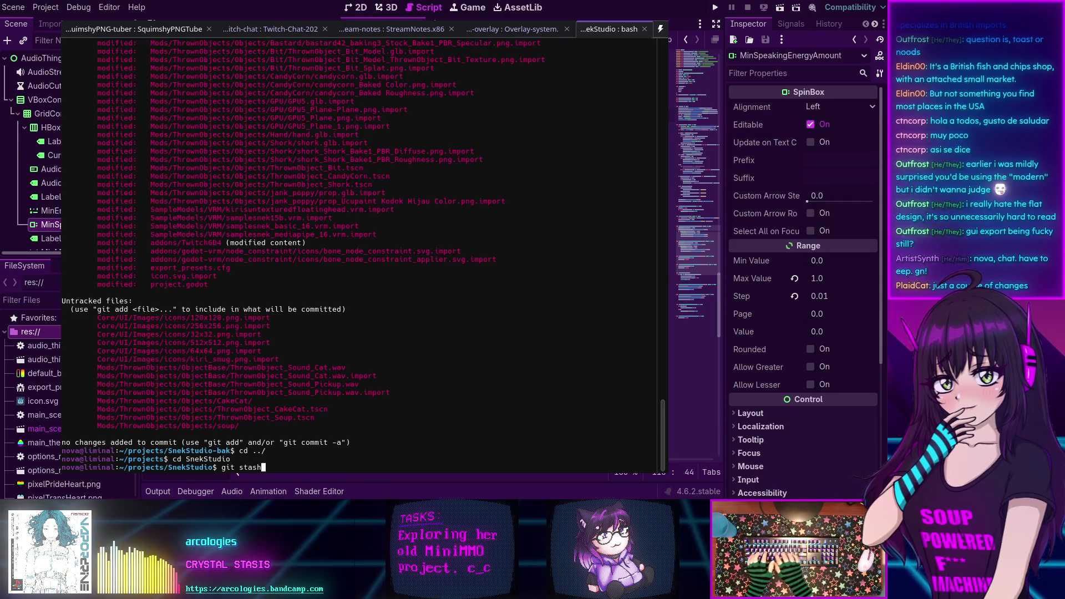
{"action": "key", "text": "Return"}
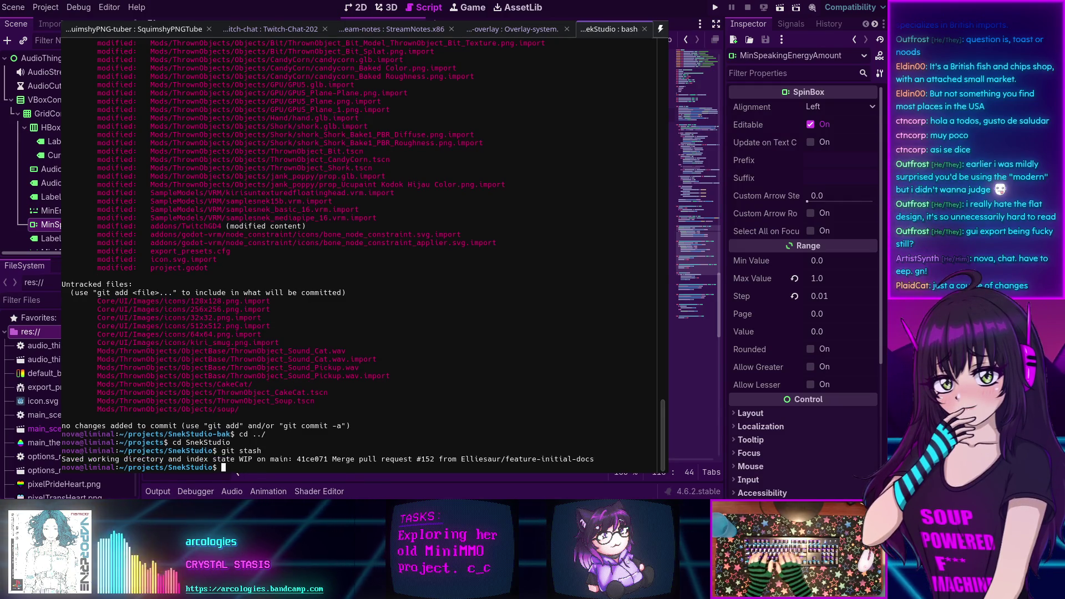
Step: Run git status, showing only the TwitchGD4 submodule modified plus untracked icon and ThrownObjects files
{"action": "type", "text": "git stat"}
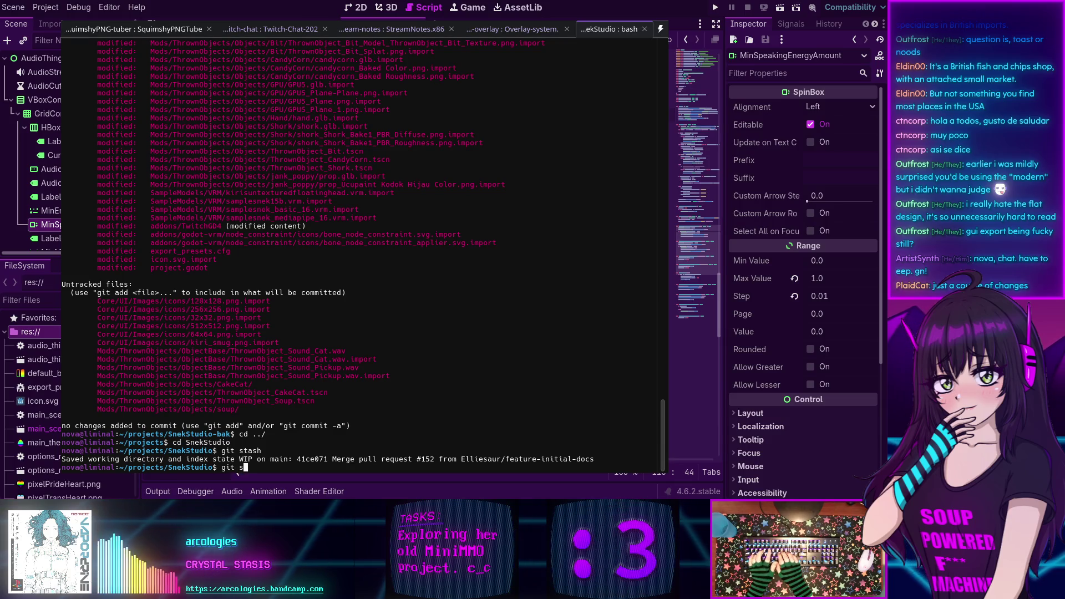
{"action": "type", "text": "us"}
{"action": "key", "text": "Return"}
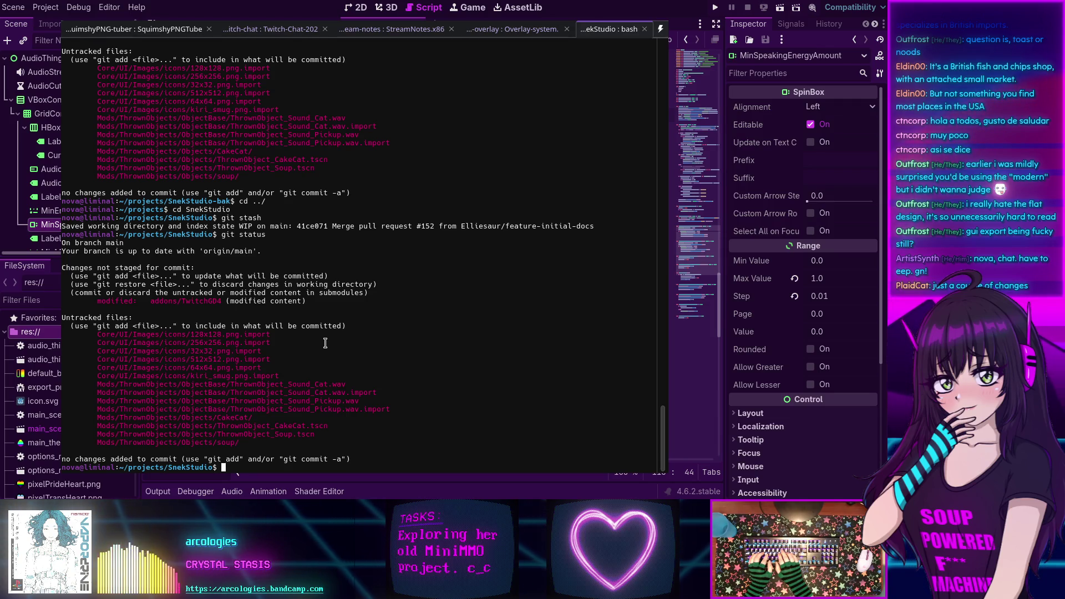
Step: Run git pull, which fetches v0.1.6 but aborts over untracked Core/UI/Images/icons .import files
{"action": "type", "text": "git pu"}
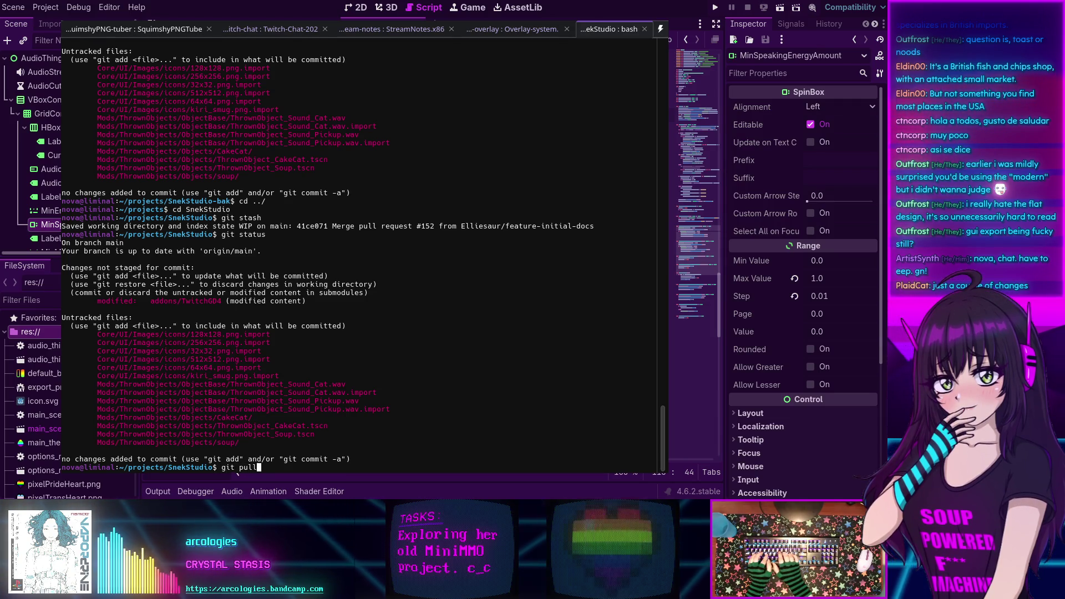
{"action": "type", "text": "ll"}
{"action": "key", "text": "Return"}
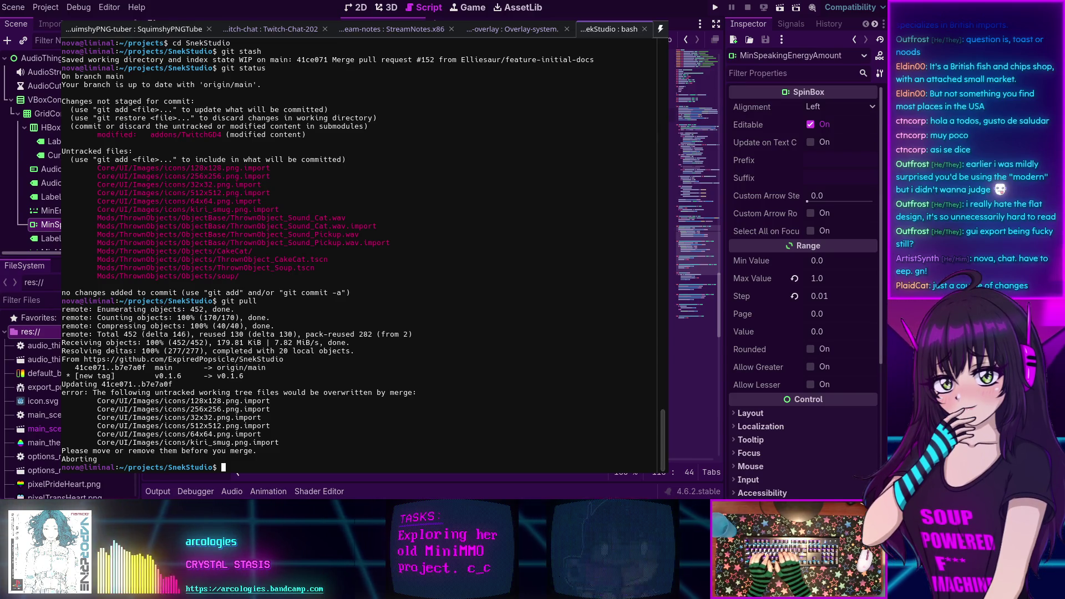
{"action": "left_click_drag", "start_coordinate": [151, 135], "coordinate": [221, 137]}
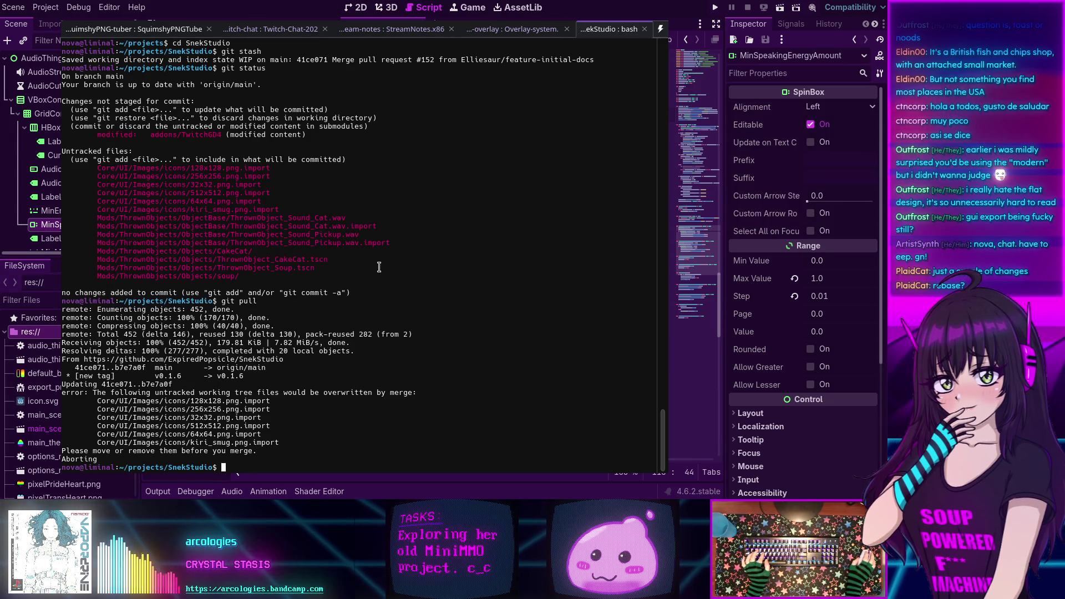
{"action": "type", "text": "gi t"}
{"action": "key", "text": "BackSpace"}
{"action": "key", "text": "BackSpace"}
Step: Attempt git rebase and then git pull --rebase to get past the blocked update
{"action": "type", "text": "t rebase"}
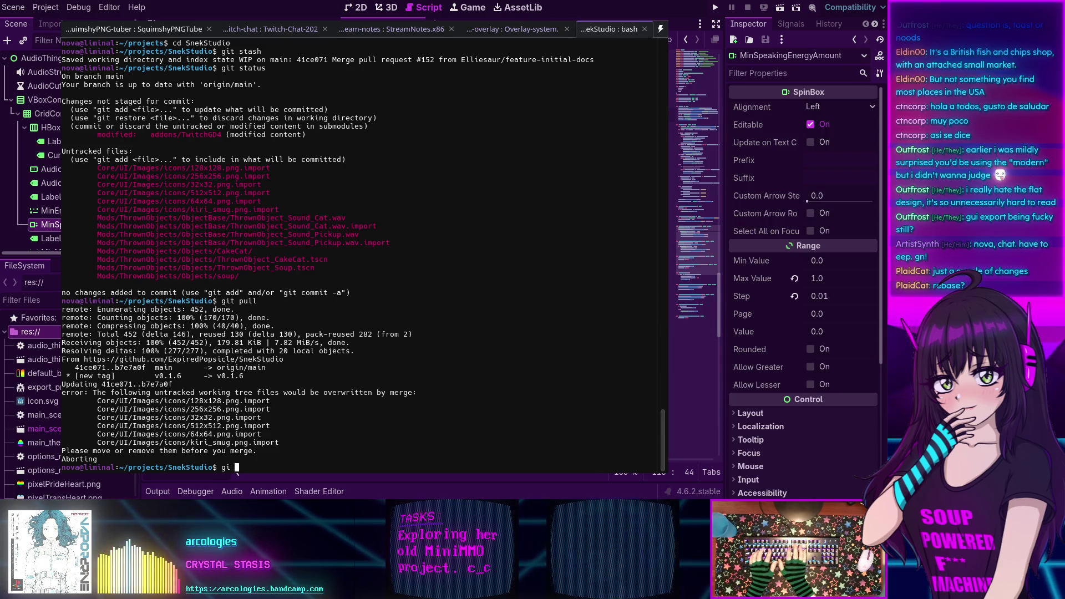
{"action": "key", "text": "Return"}
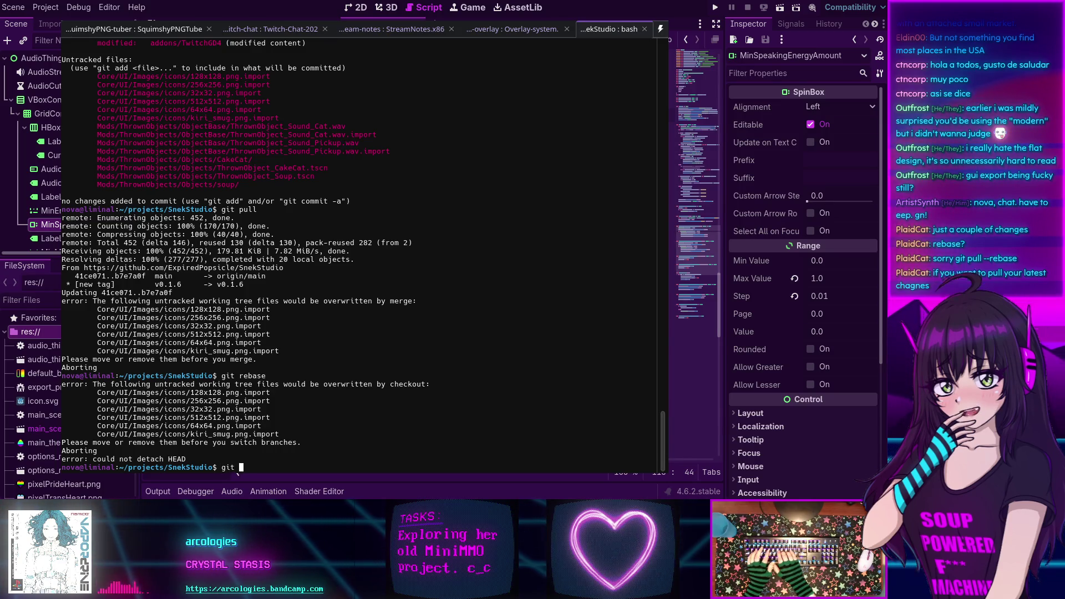
{"action": "type", "text": "git pull --reba"}
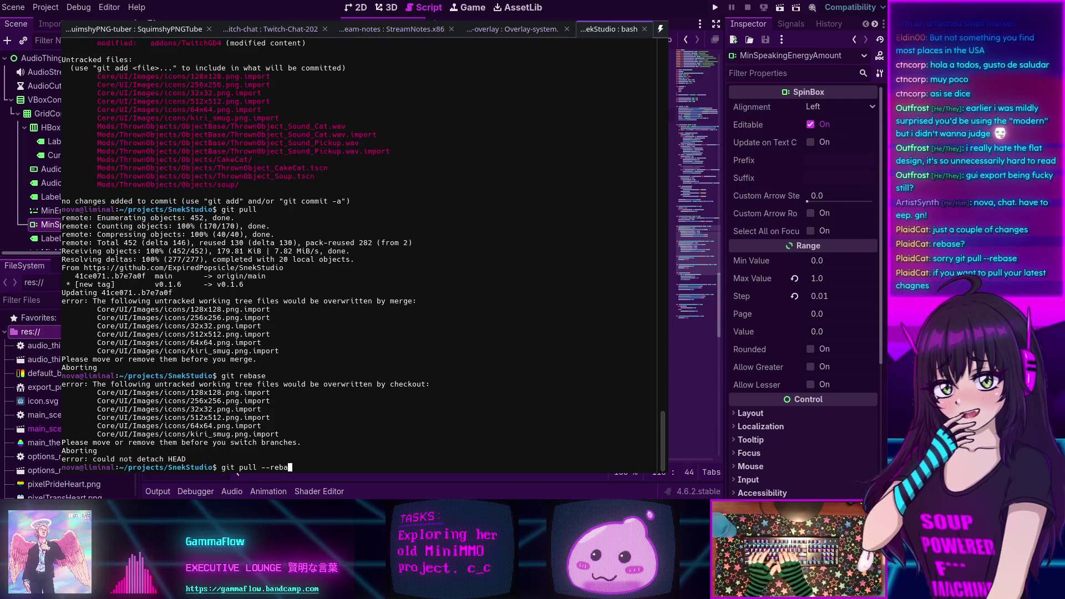
{"action": "type", "text": "se"}
{"action": "key", "text": "Return"}
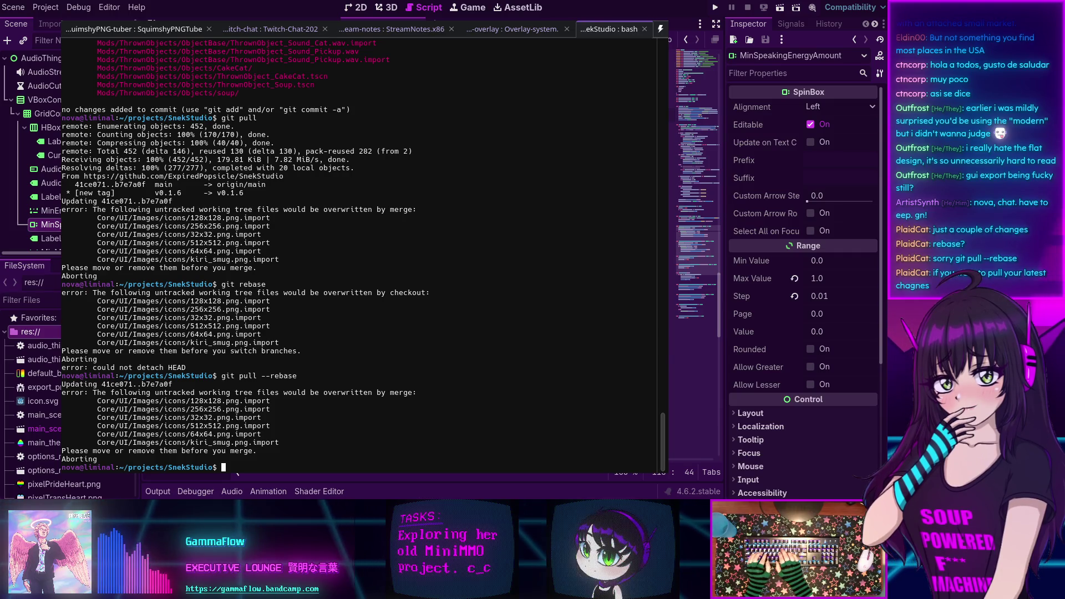
Step: Delete every untracked file in Core/UI/Images/icons with rm -f *
{"action": "type", "text": "cd C"}
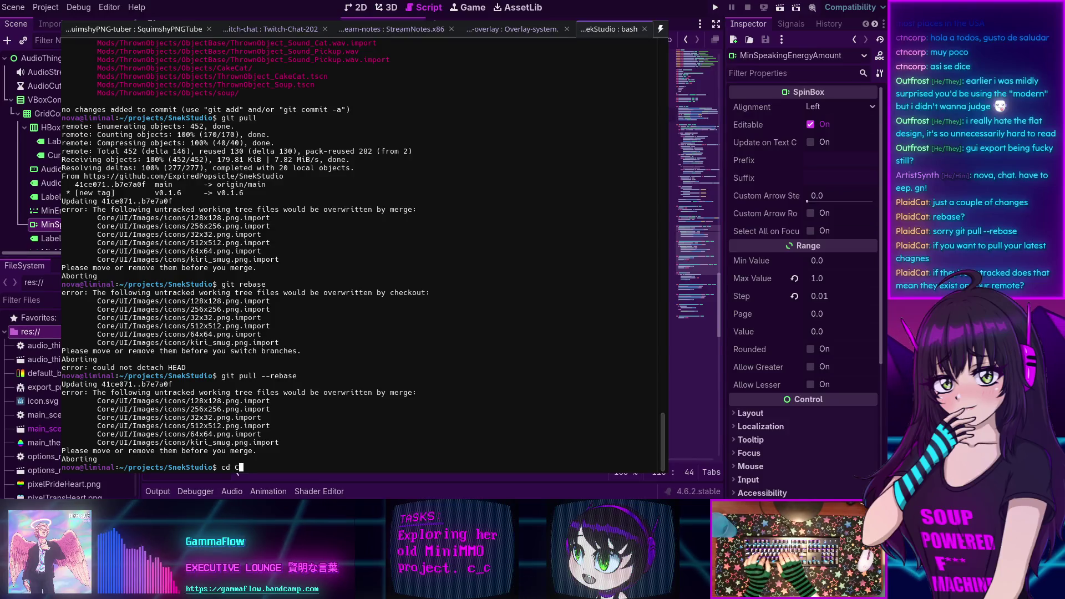
{"action": "type", "text": "ore/UI/I"}
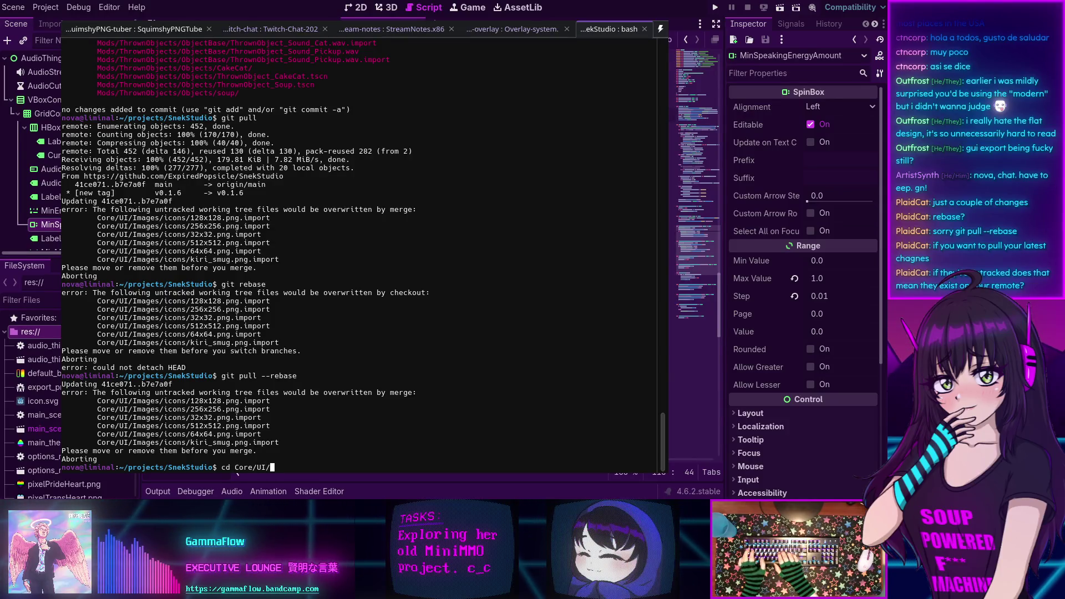
{"action": "type", "text": "mages/icons/"}
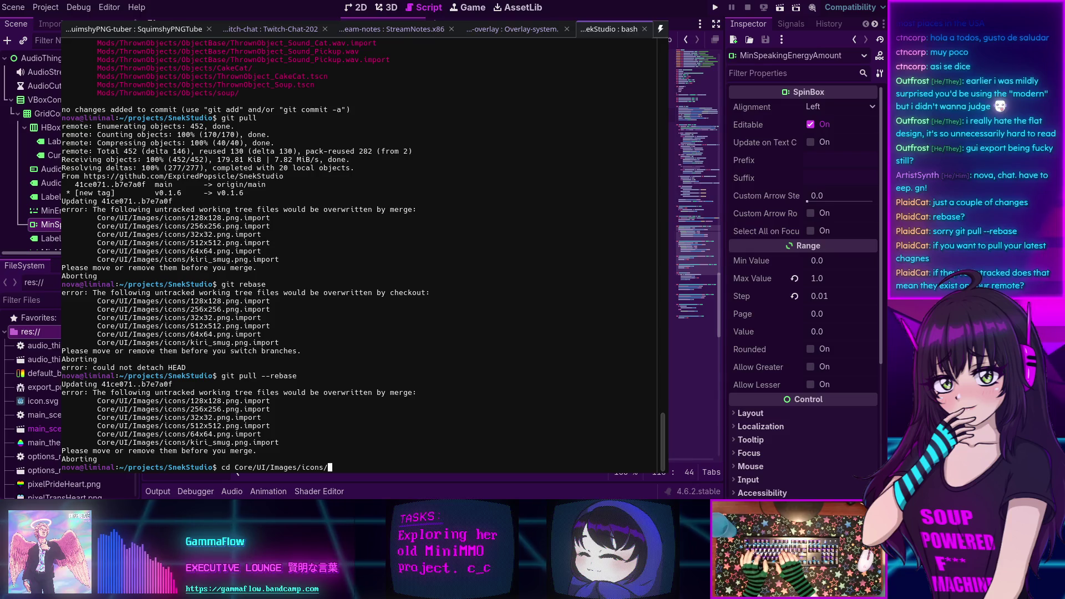
{"action": "key", "text": "Return"}
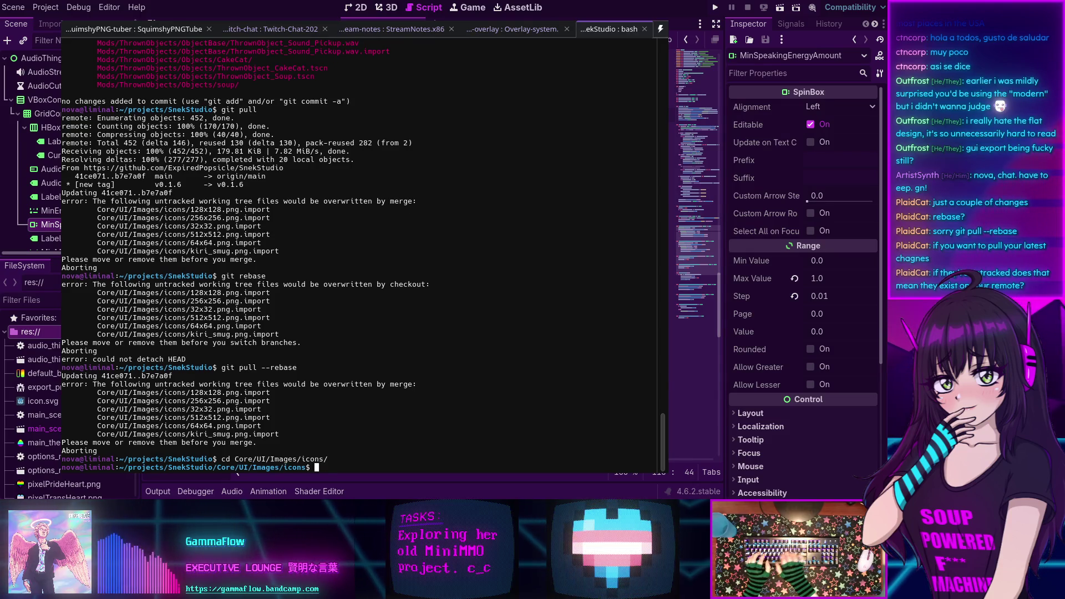
{"action": "type", "text": "ls"}
{"action": "key", "text": "Return"}
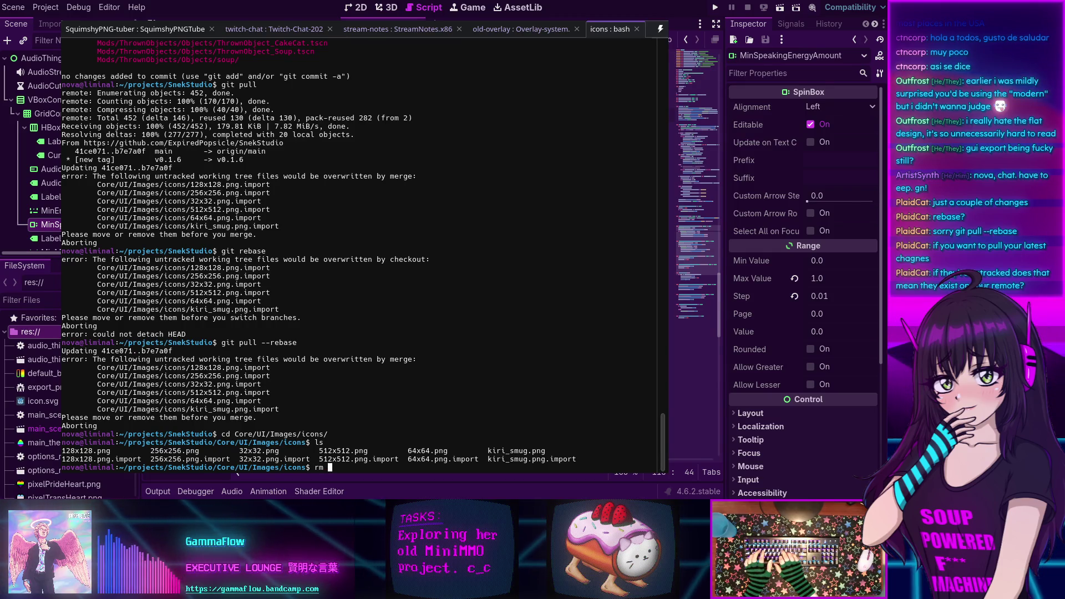
{"action": "type", "text": "-f *"}
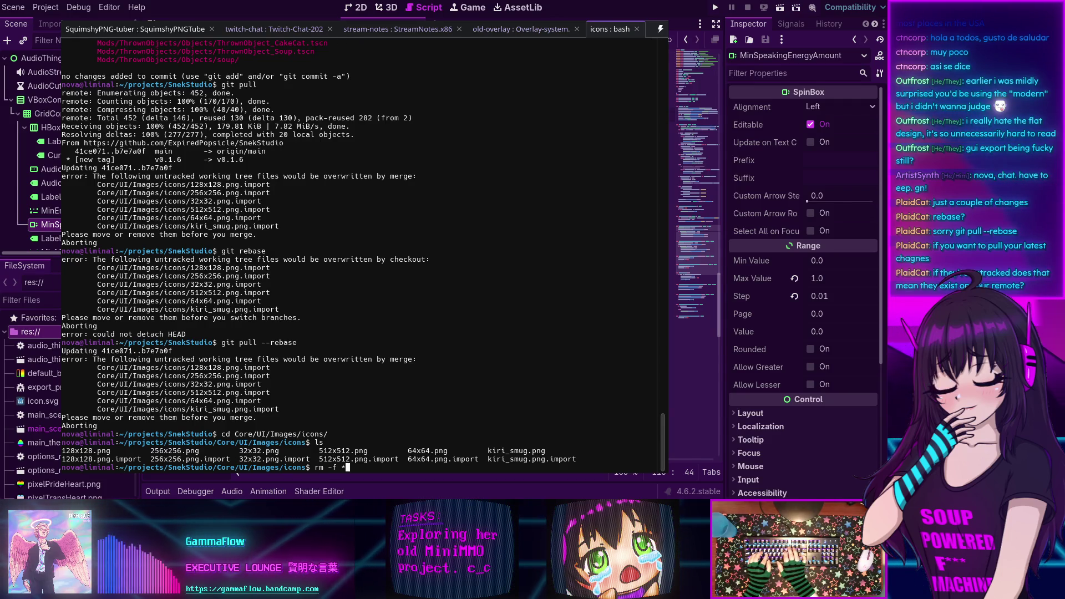
{"action": "key", "text": "Return"}
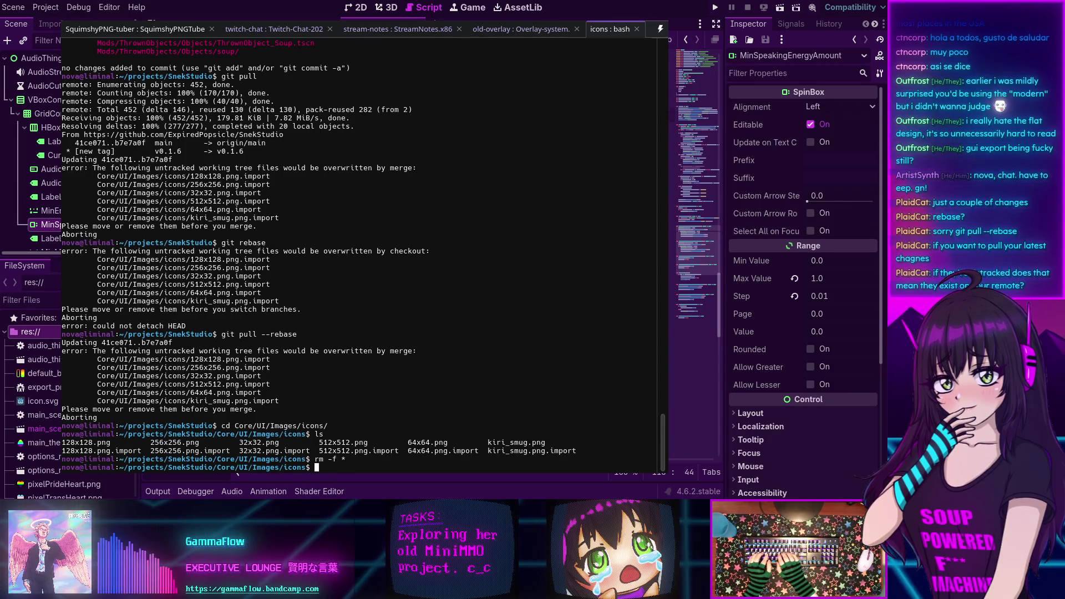
Step: Return to the SnekStudio root folder and rerun git pull
{"action": "type", "text": "cd ../../"}
{"action": "key", "text": "Return"}
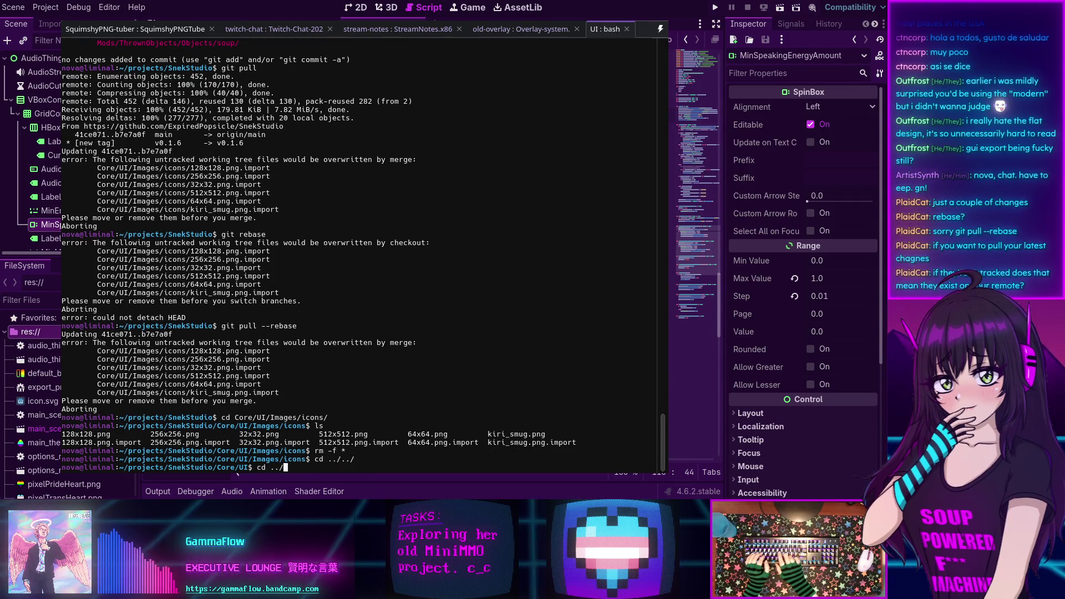
{"action": "key", "text": "Return"}
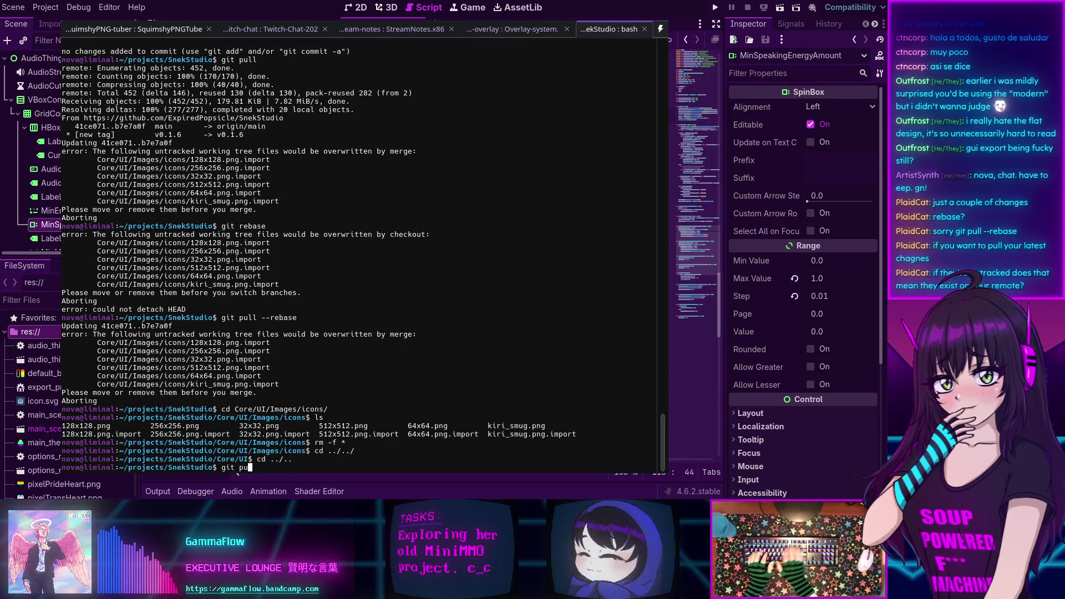
{"action": "key", "text": "BackSpace"}
{"action": "key", "text": "BackSpace"}
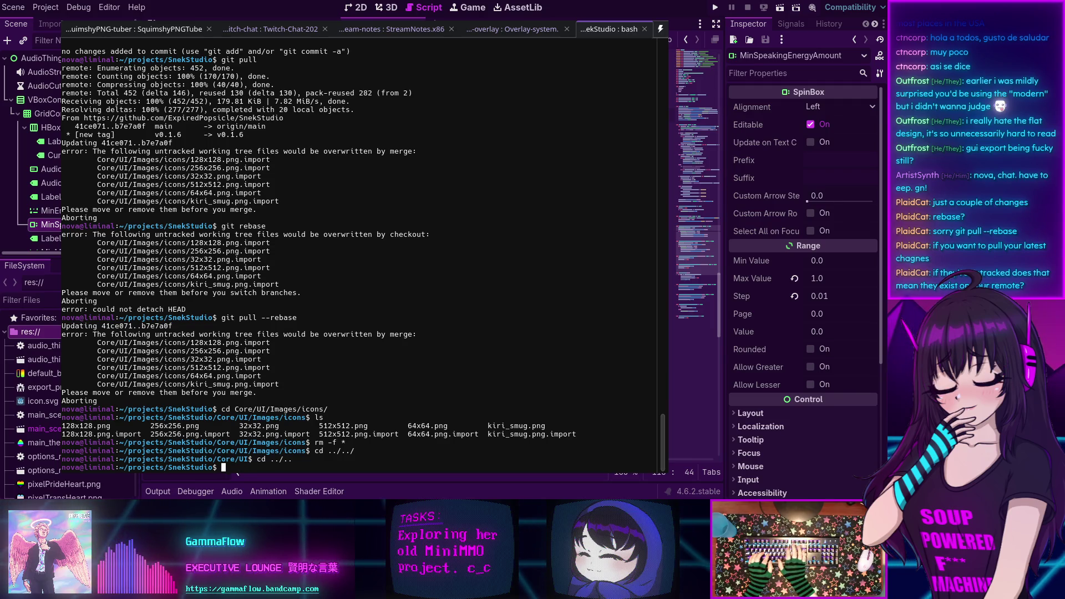
{"action": "type", "text": "ull"}
{"action": "key", "text": "Return"}
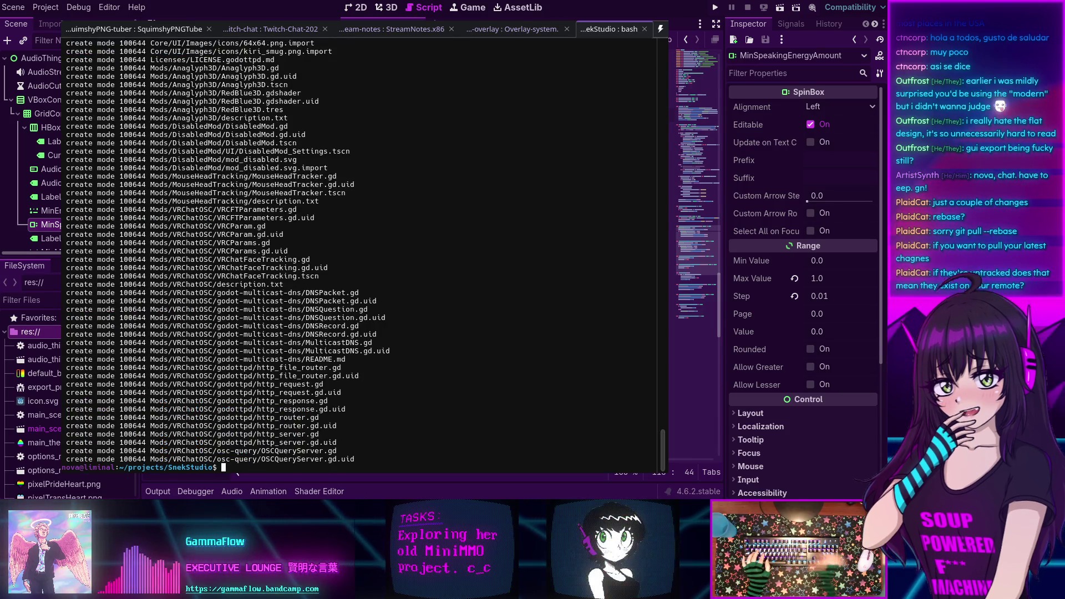
Step: Review the pull's diffstat of 82 files changed, then close the terminal panel
{"action": "scroll", "coordinate": [422, 217], "scroll_direction": "up", "scroll_amount": 12}
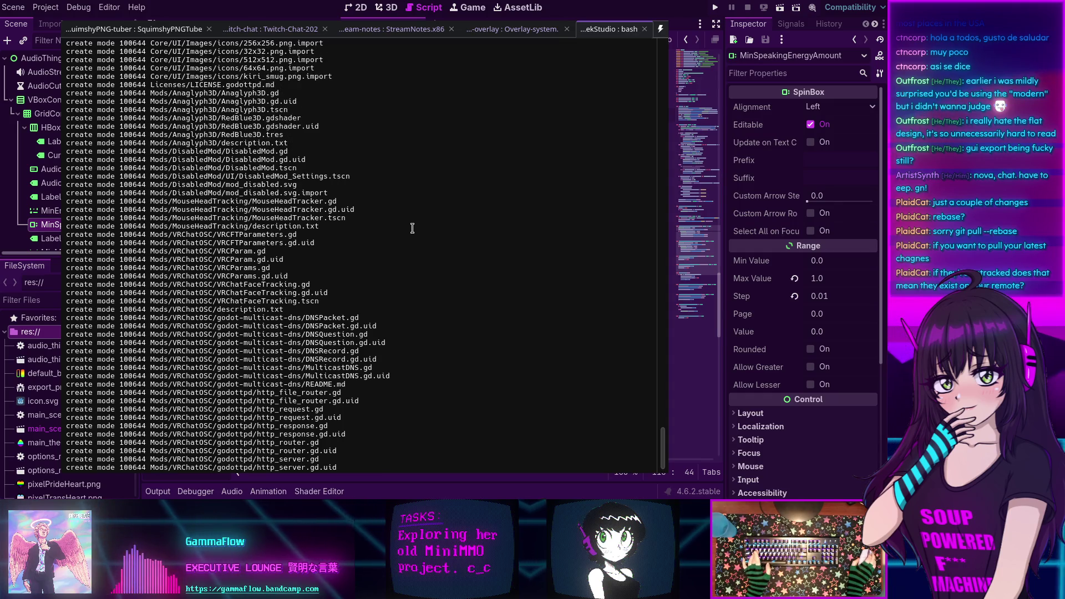
{"action": "scroll", "coordinate": [411, 230], "scroll_direction": "up", "scroll_amount": 18}
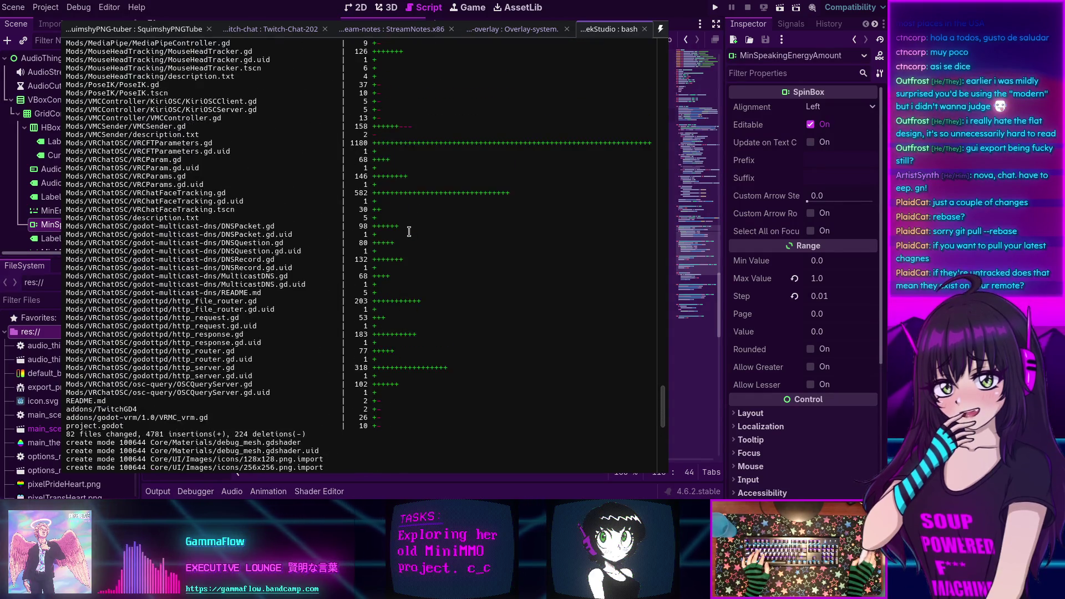
{"action": "scroll", "coordinate": [401, 228], "scroll_direction": "up", "scroll_amount": 4}
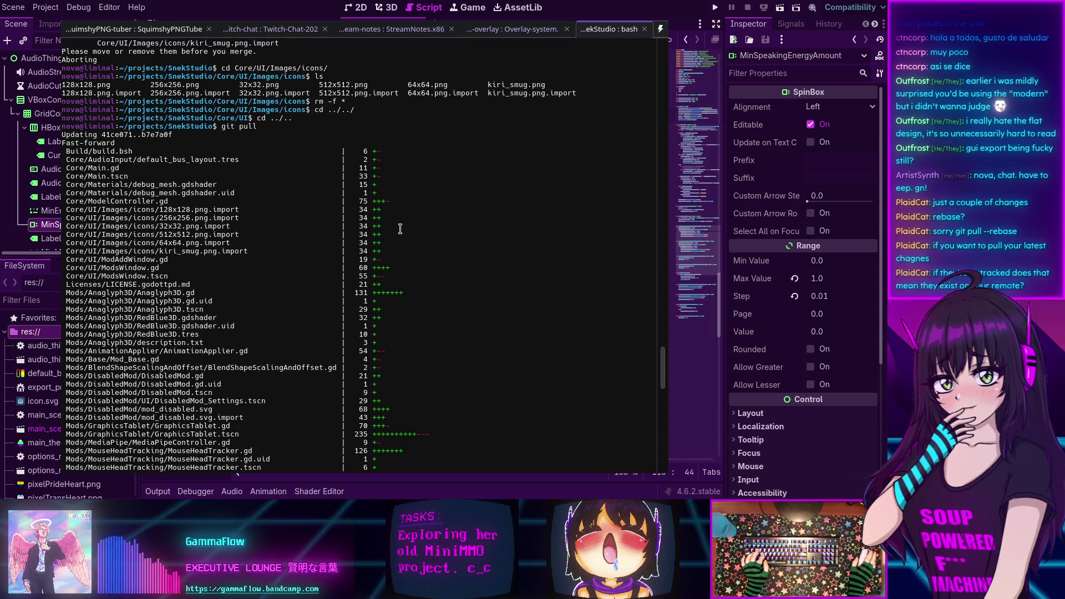
{"action": "scroll", "coordinate": [376, 260], "scroll_direction": "down", "scroll_amount": 20}
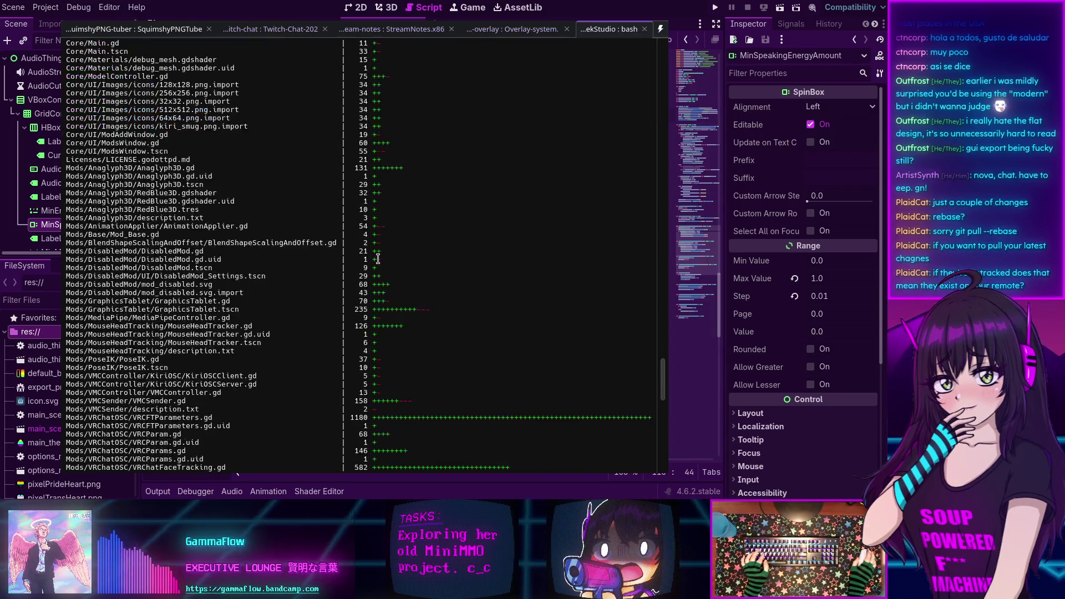
{"action": "scroll", "coordinate": [374, 259], "scroll_direction": "down", "scroll_amount": 2}
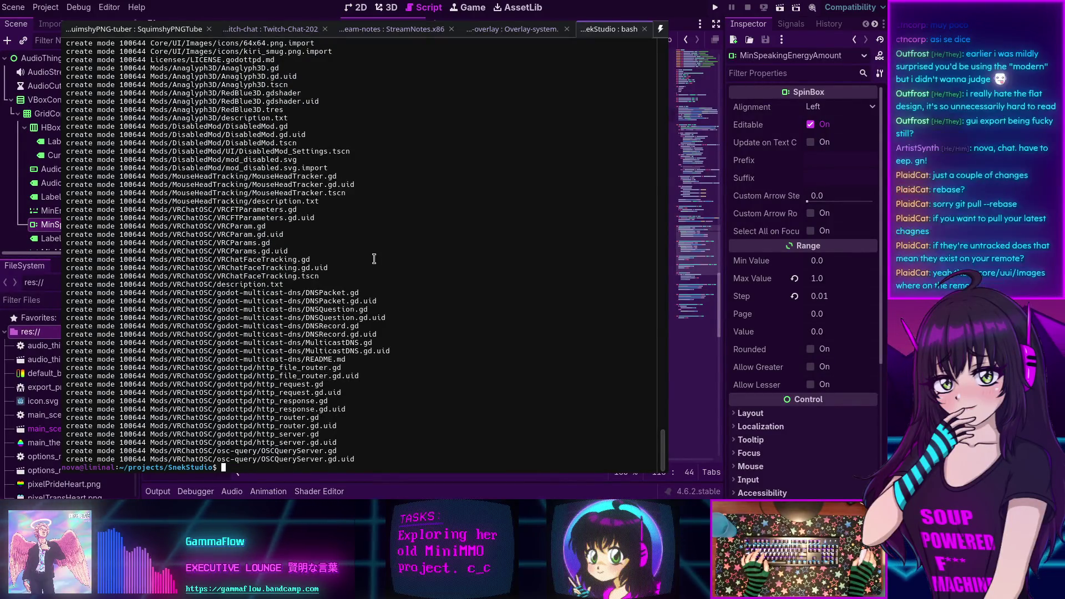
{"action": "scroll", "coordinate": [374, 259], "scroll_direction": "up", "scroll_amount": 14}
{"action": "scroll", "coordinate": [375, 258], "scroll_direction": "up", "scroll_amount": 2}
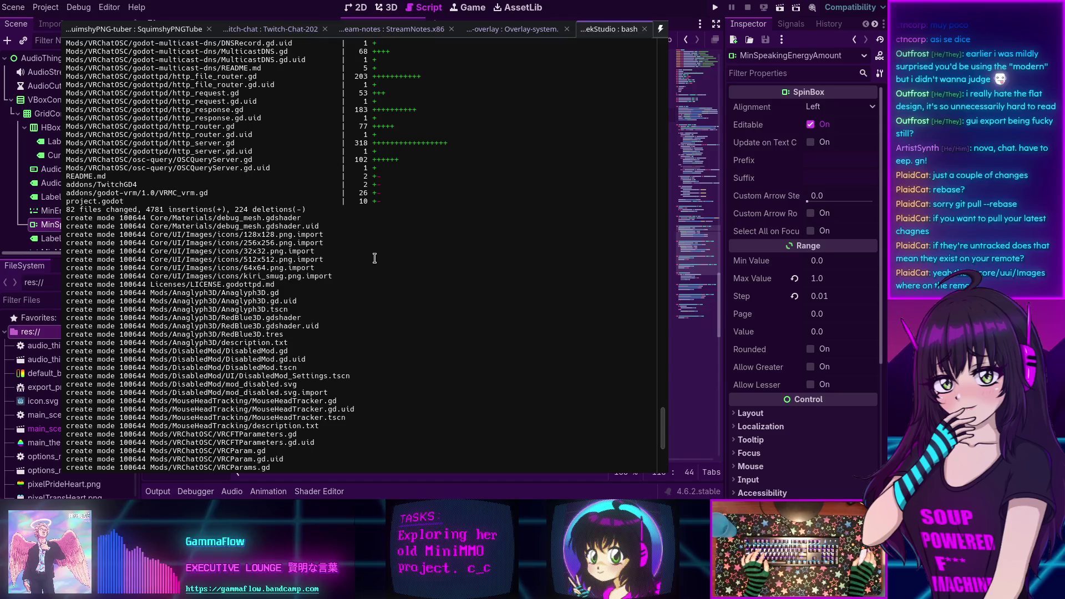
{"action": "scroll", "coordinate": [374, 258], "scroll_direction": "up", "scroll_amount": 14}
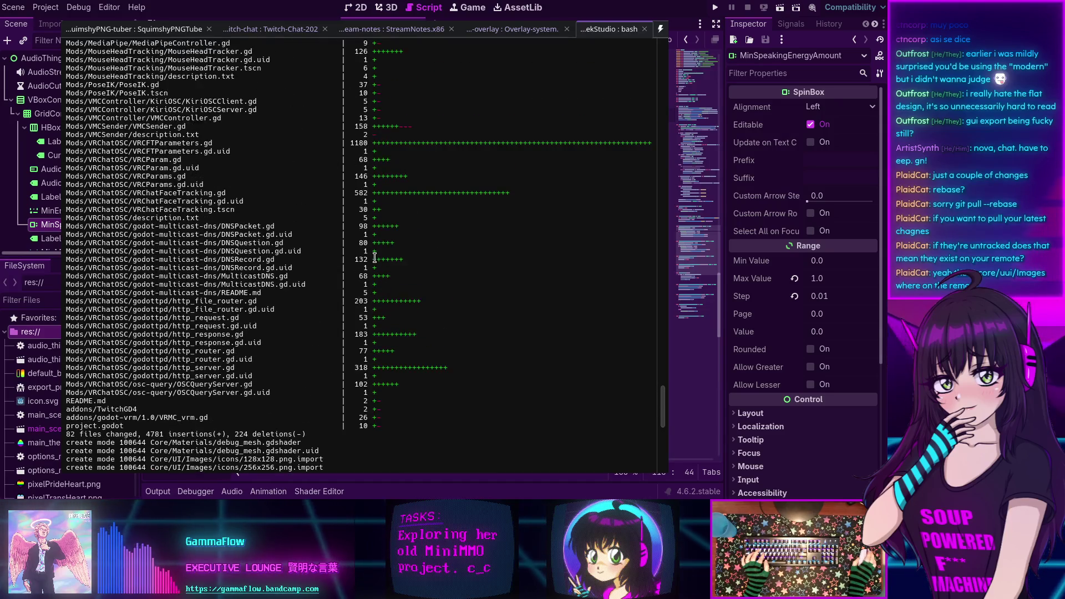
{"action": "scroll", "coordinate": [375, 258], "scroll_direction": "up", "scroll_amount": 7}
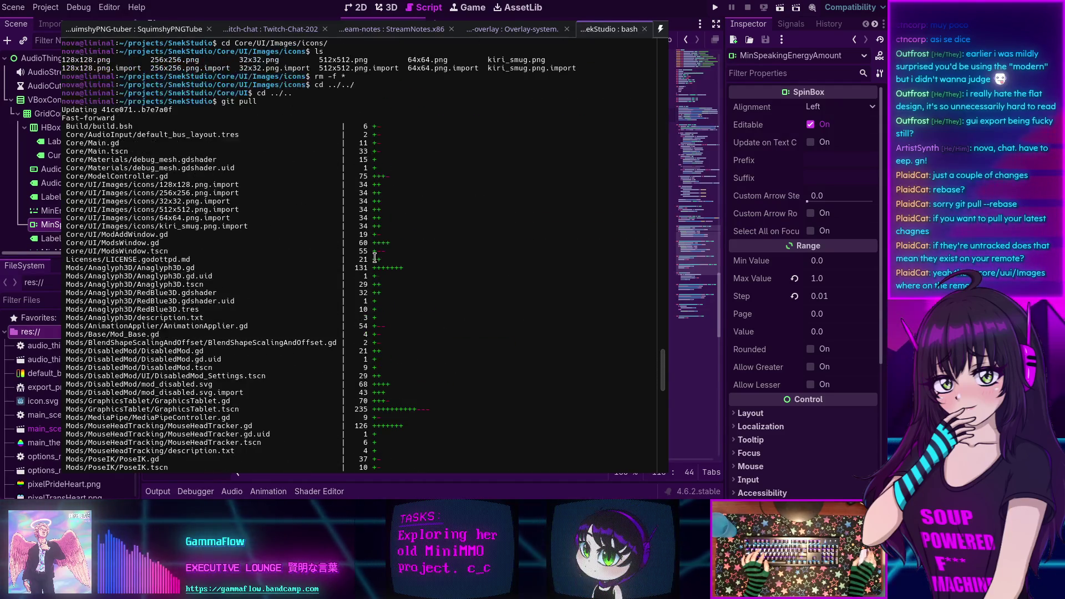
{"action": "scroll", "coordinate": [376, 257], "scroll_direction": "down", "scroll_amount": 20}
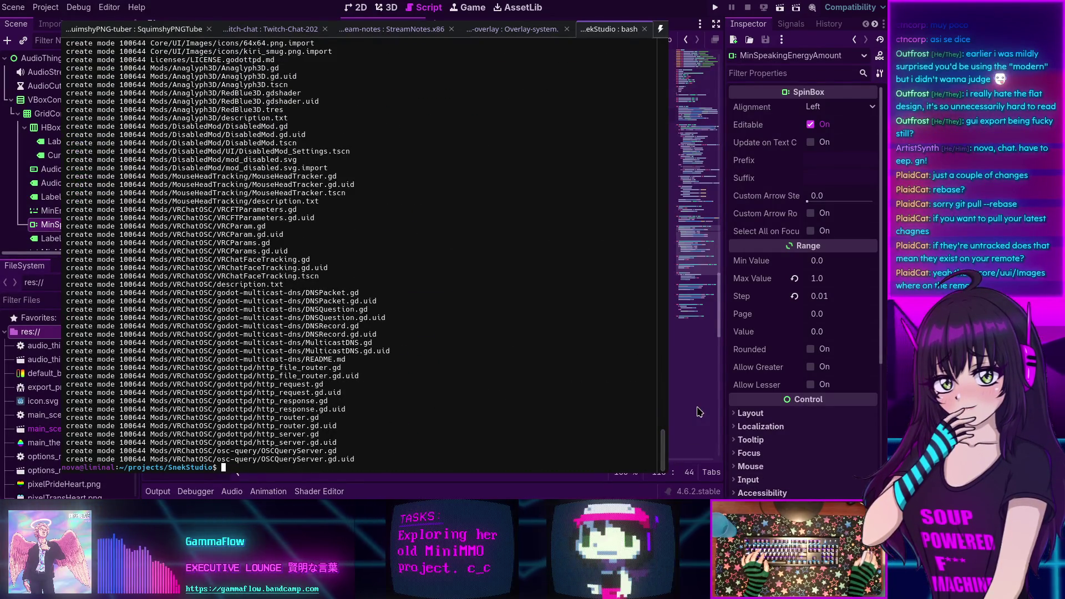
{"action": "key", "text": "ctrl+grave"}
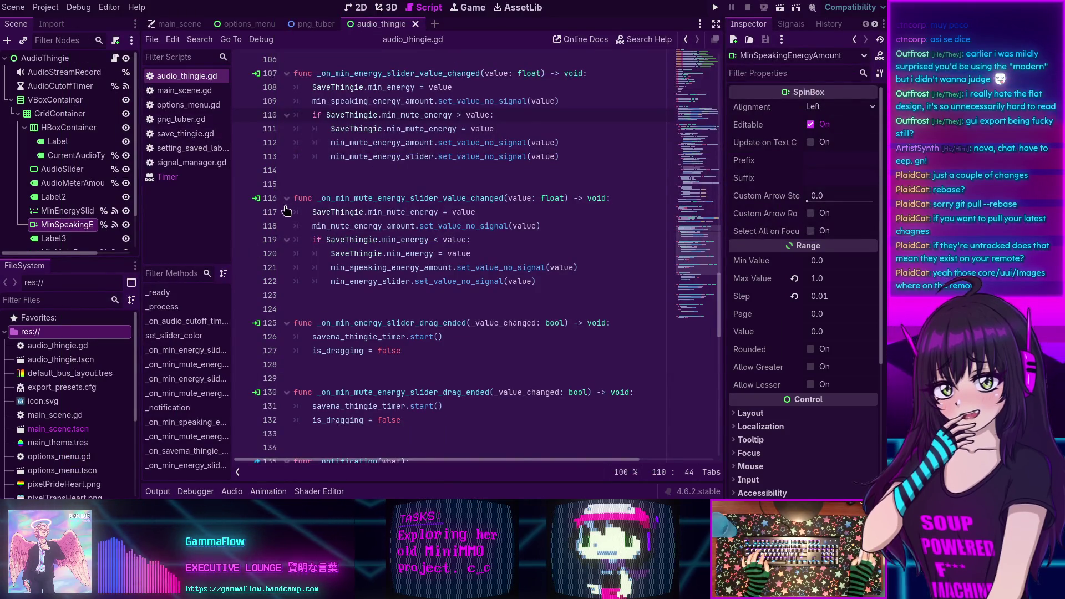
Step: Quit to the Project List and reopen the SnekStudio project
{"action": "left_click", "coordinate": [43, 8]}
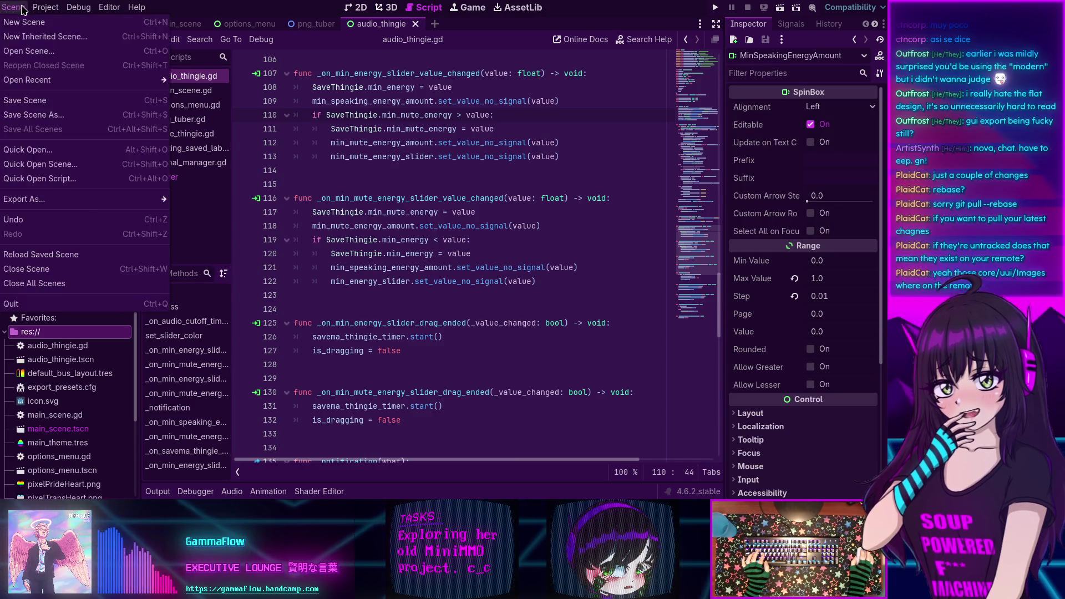
{"action": "left_click", "coordinate": [67, 178]}
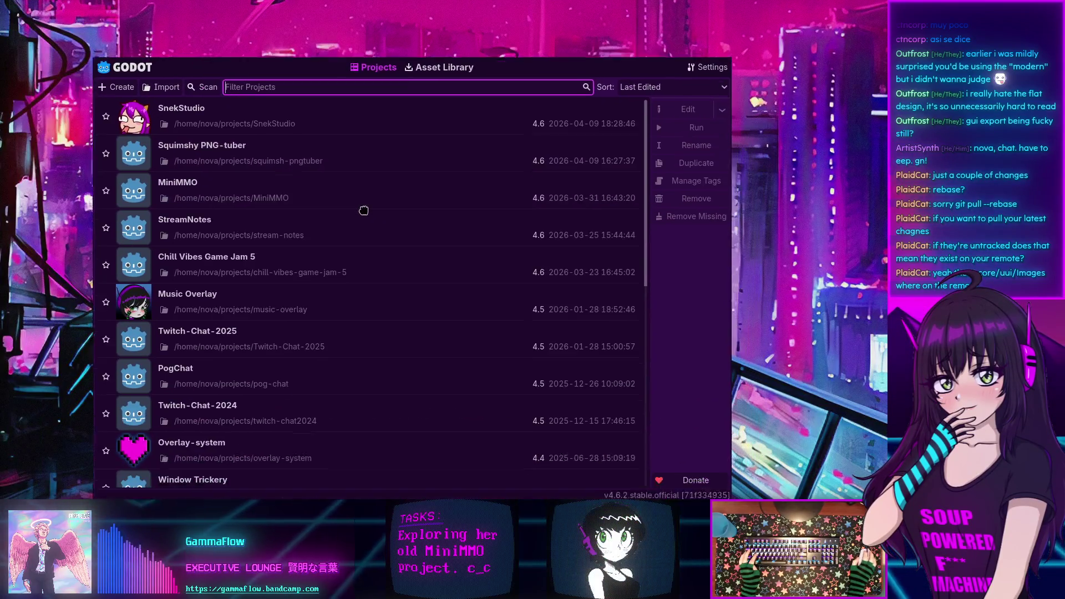
{"action": "double_click", "coordinate": [210, 86]}
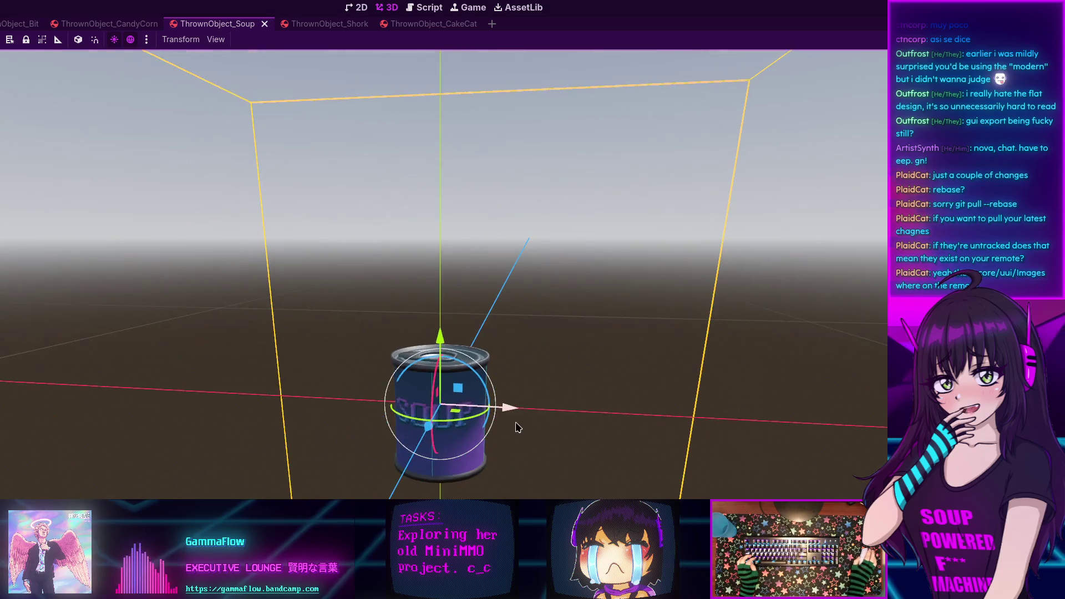
Step: Orbit and zoom the 3D view down onto the soup can's lid
{"action": "scroll", "coordinate": [477, 421], "scroll_direction": "up", "scroll_amount": 4}
{"action": "left_click_drag", "start_coordinate": [475, 412], "coordinate": [433, 435]}
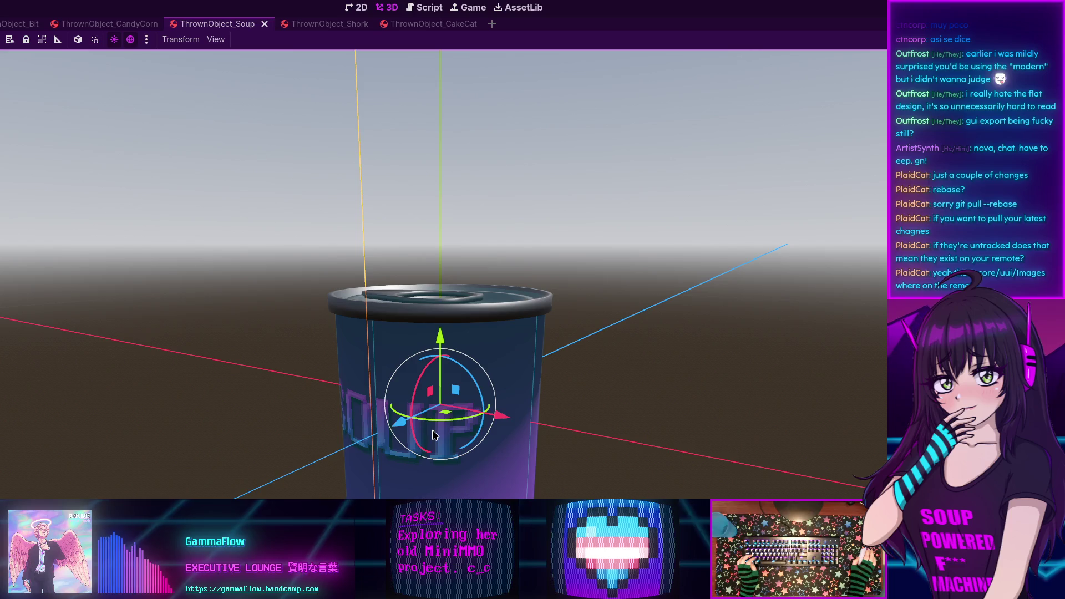
{"action": "scroll", "coordinate": [434, 435], "scroll_direction": "down", "scroll_amount": 5}
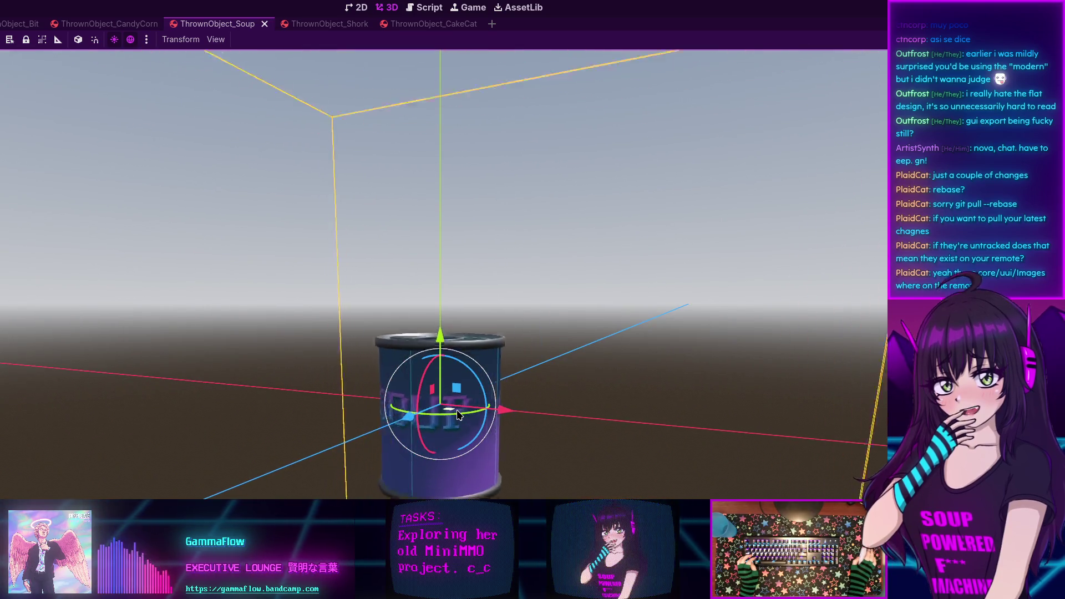
{"action": "scroll", "coordinate": [458, 415], "scroll_direction": "down", "scroll_amount": 4}
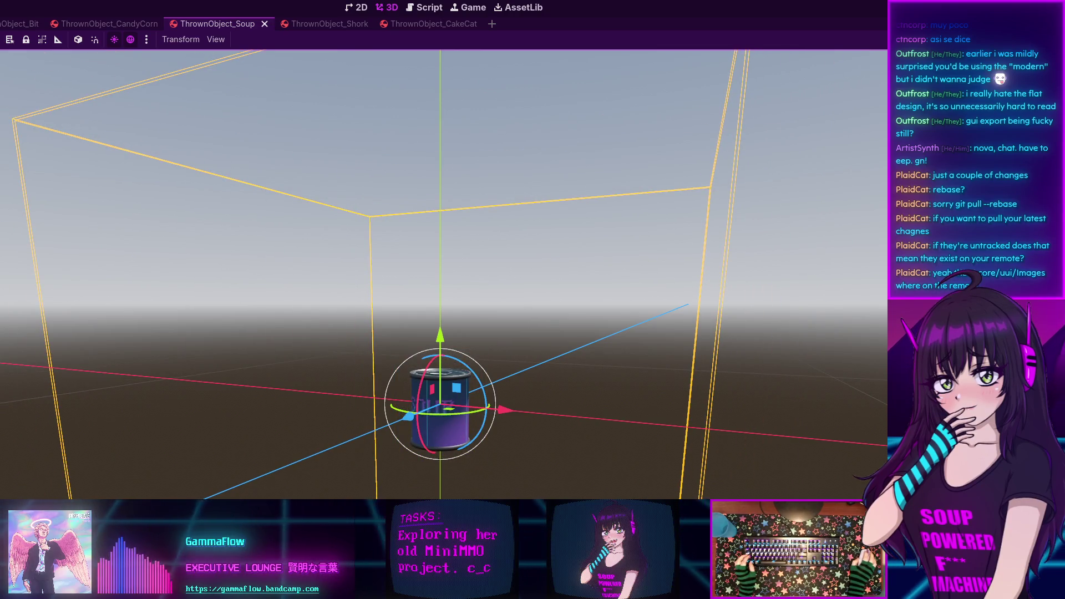
Step: Exit distraction-free mode and deselect the ThrownObject_Soup root node
{"action": "key", "text": "ctrl+shift+F11"}
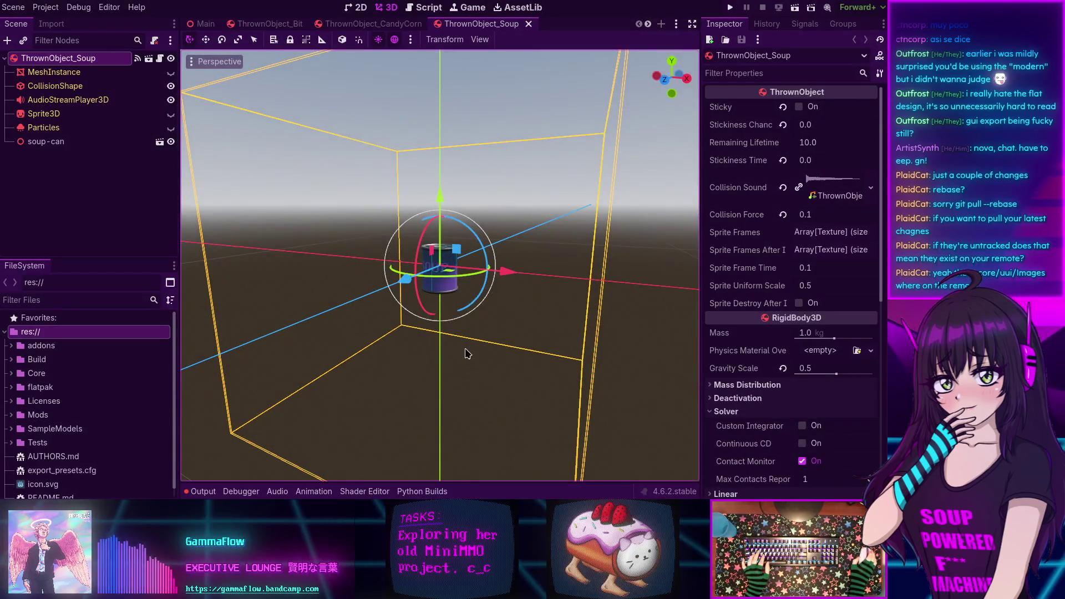
{"action": "scroll", "coordinate": [420, 261], "scroll_direction": "up", "scroll_amount": 6}
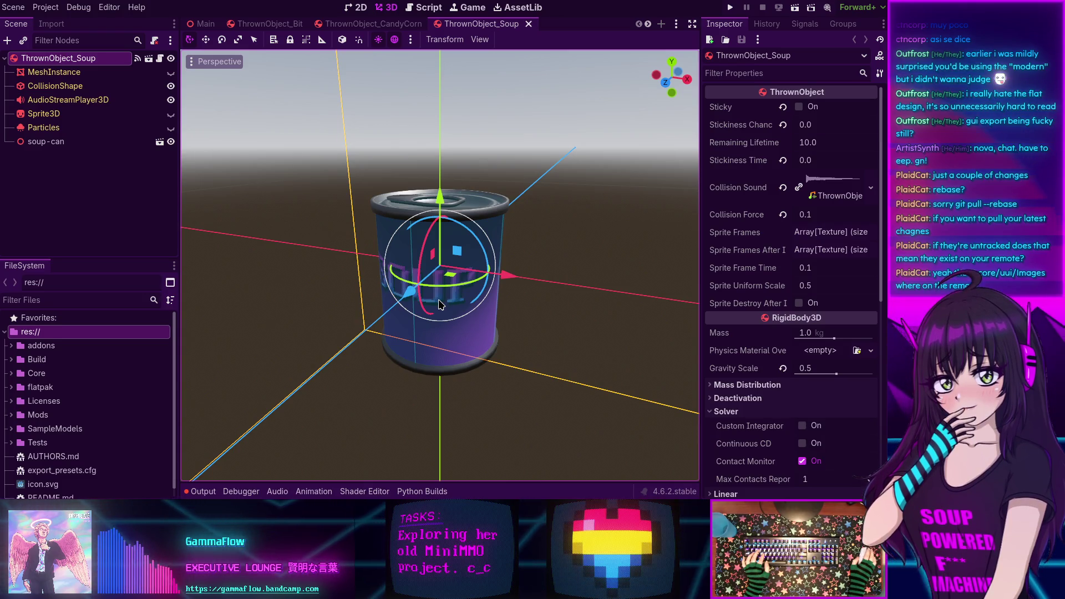
{"action": "left_click", "coordinate": [91, 199]}
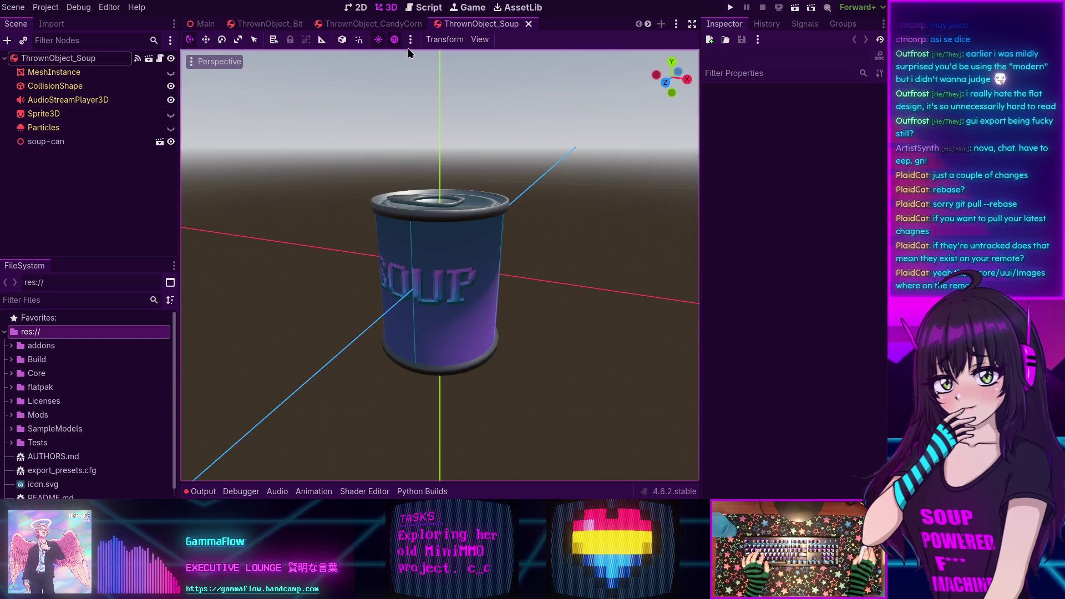
Step: Run the project, review the Debugger's 47 errors and warnings, and start it again
{"action": "left_click", "coordinate": [730, 8]}
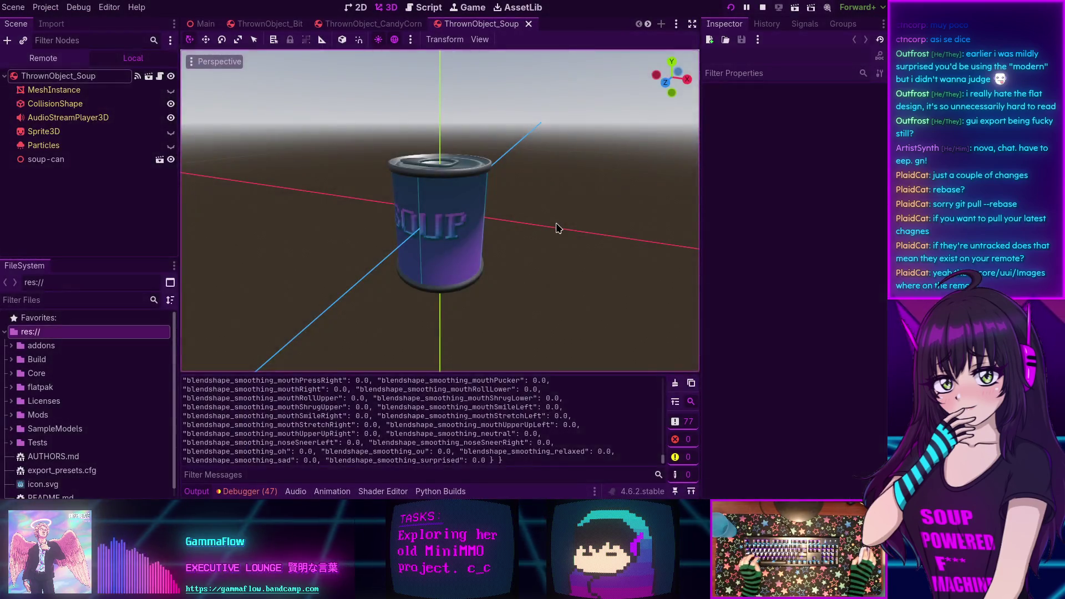
{"action": "left_click", "coordinate": [249, 492]}
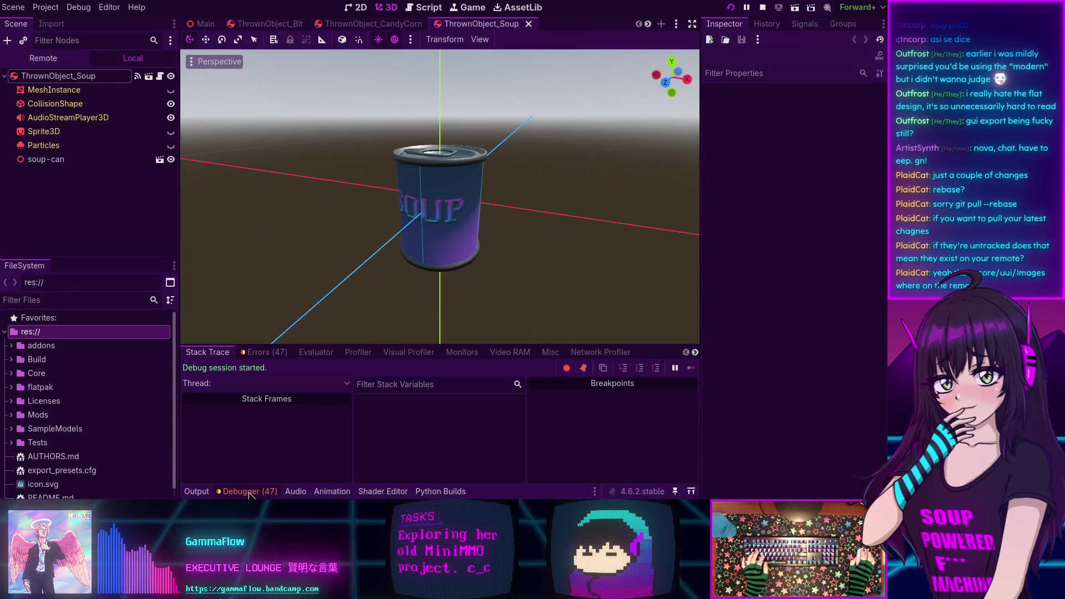
{"action": "left_click", "coordinate": [264, 352]}
{"action": "scroll", "coordinate": [372, 404], "scroll_direction": "down", "scroll_amount": 10}
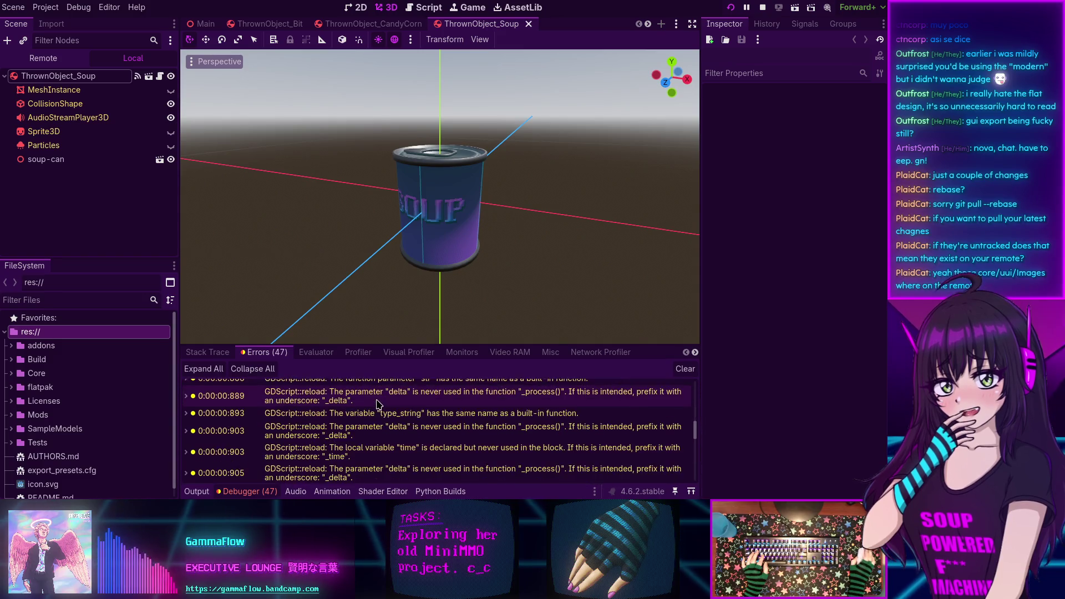
{"action": "scroll", "coordinate": [377, 403], "scroll_direction": "down", "scroll_amount": 10}
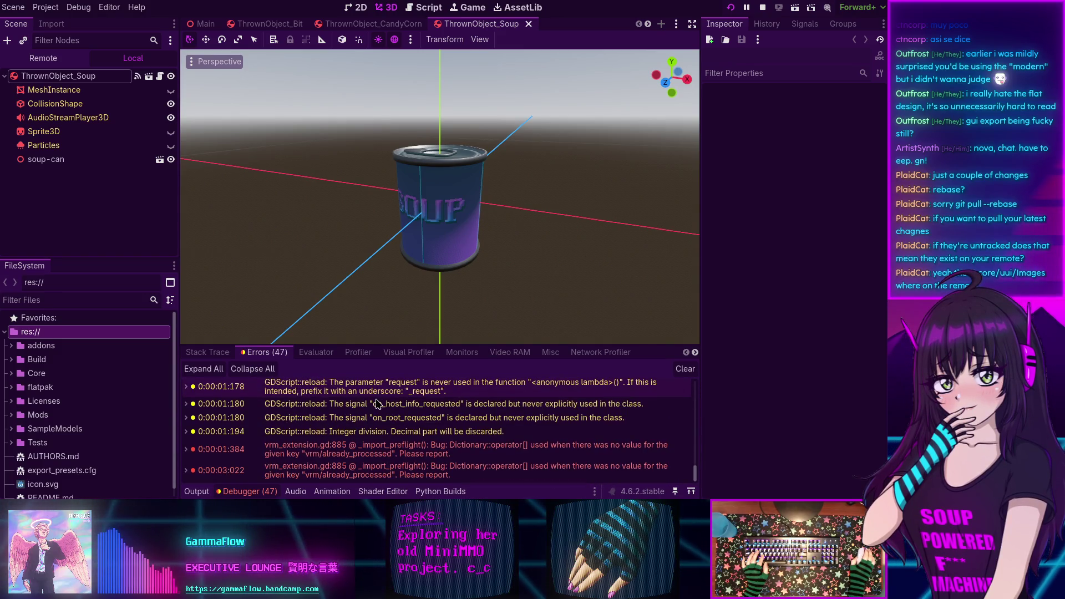
{"action": "left_click", "coordinate": [763, 8]}
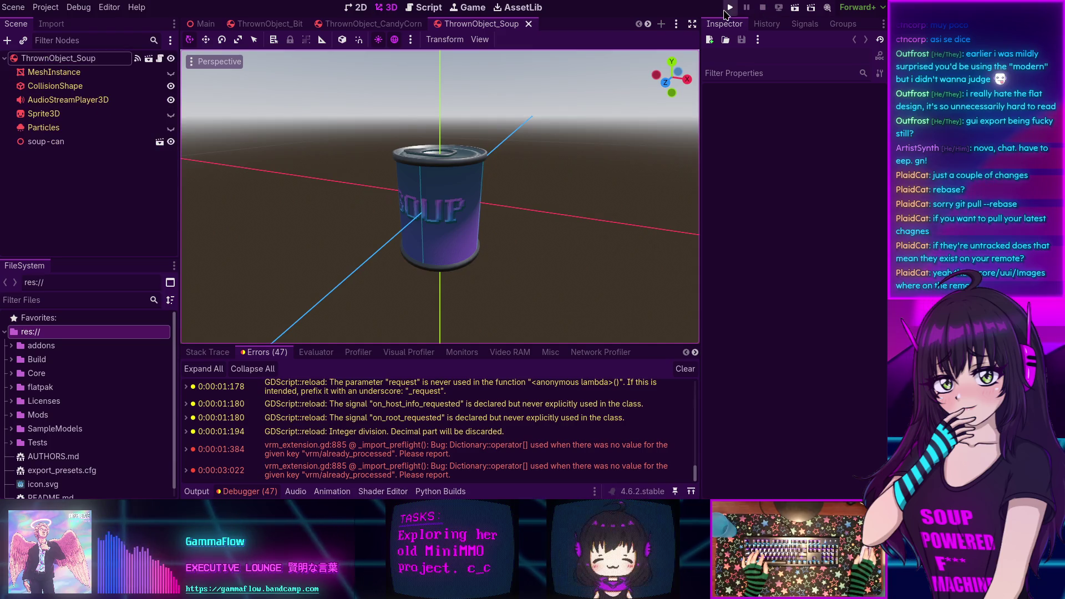
Step: Relaunch SnekStudio and browse its Modules and File menus, cancelling the open-file dialog
{"action": "key", "text": "F5"}
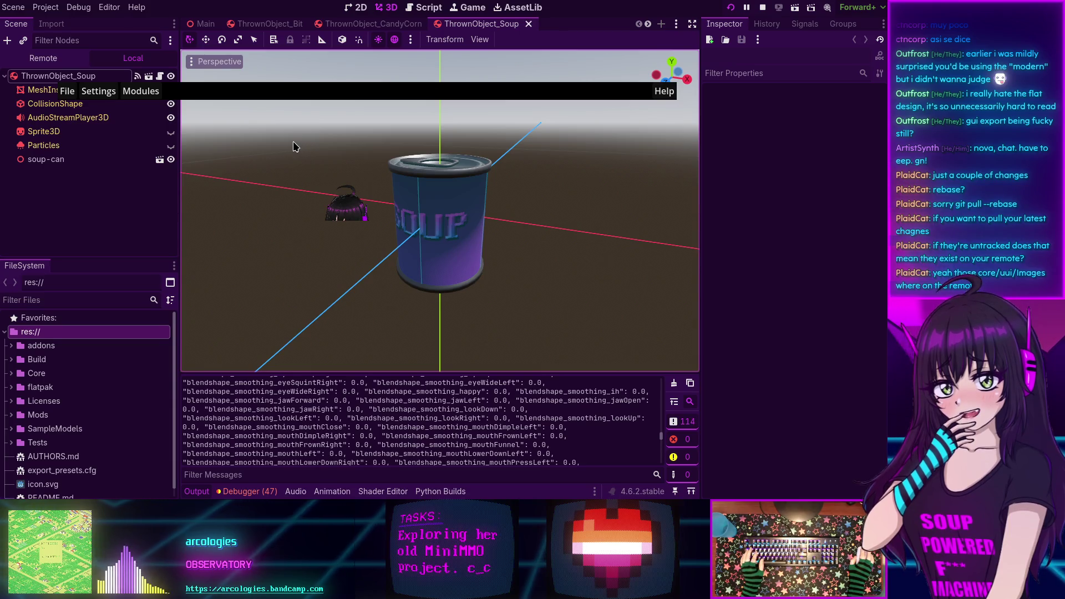
{"action": "left_click", "coordinate": [119, 92]}
{"action": "mouse_move", "coordinate": [131, 94]}
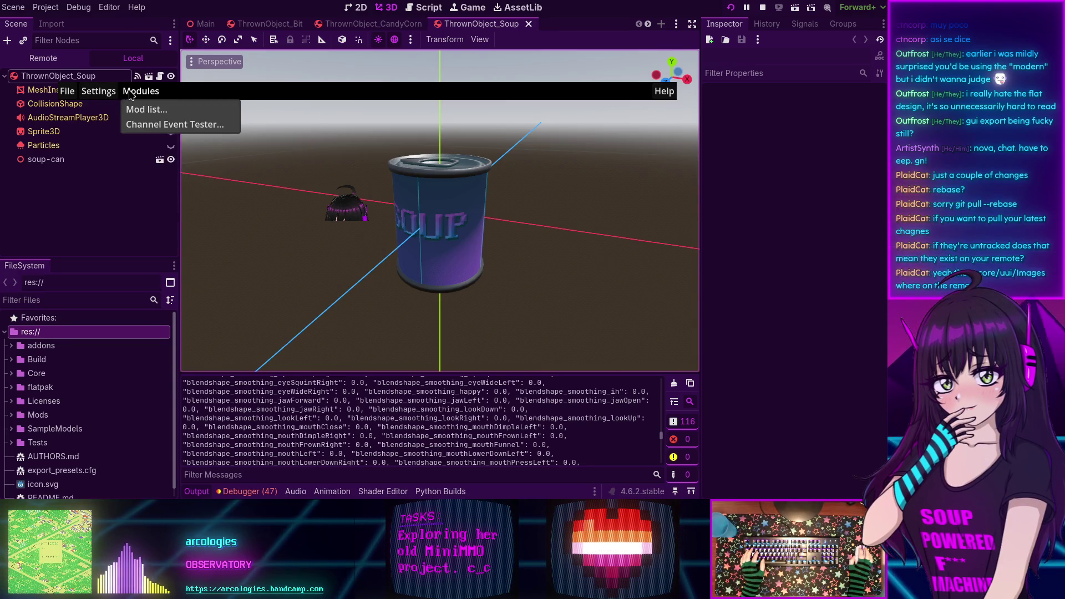
{"action": "mouse_move", "coordinate": [67, 92]}
{"action": "left_click", "coordinate": [75, 109]}
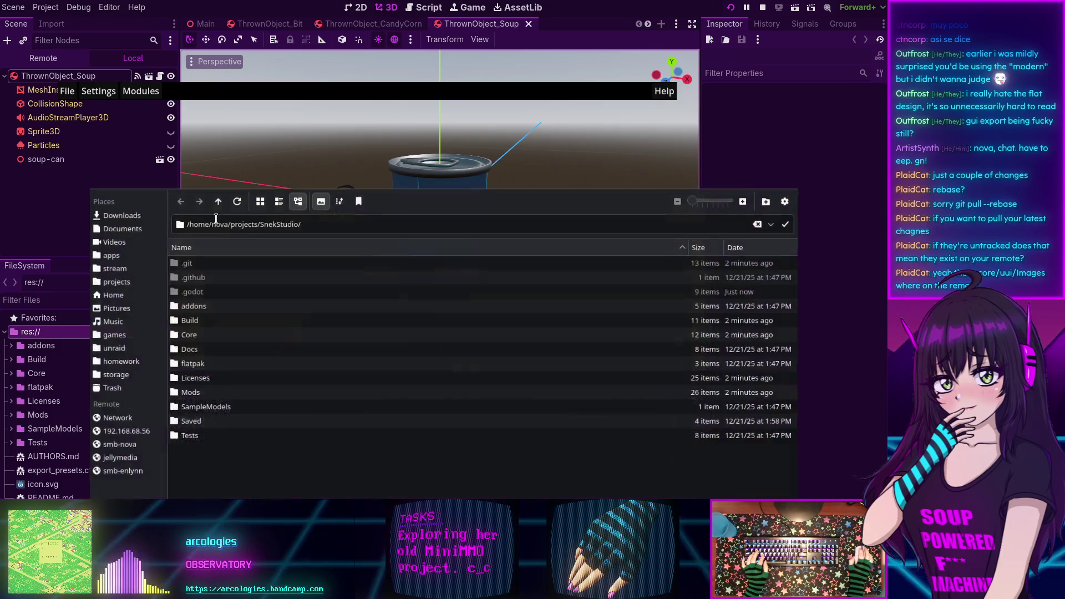
{"action": "key", "text": "Escape"}
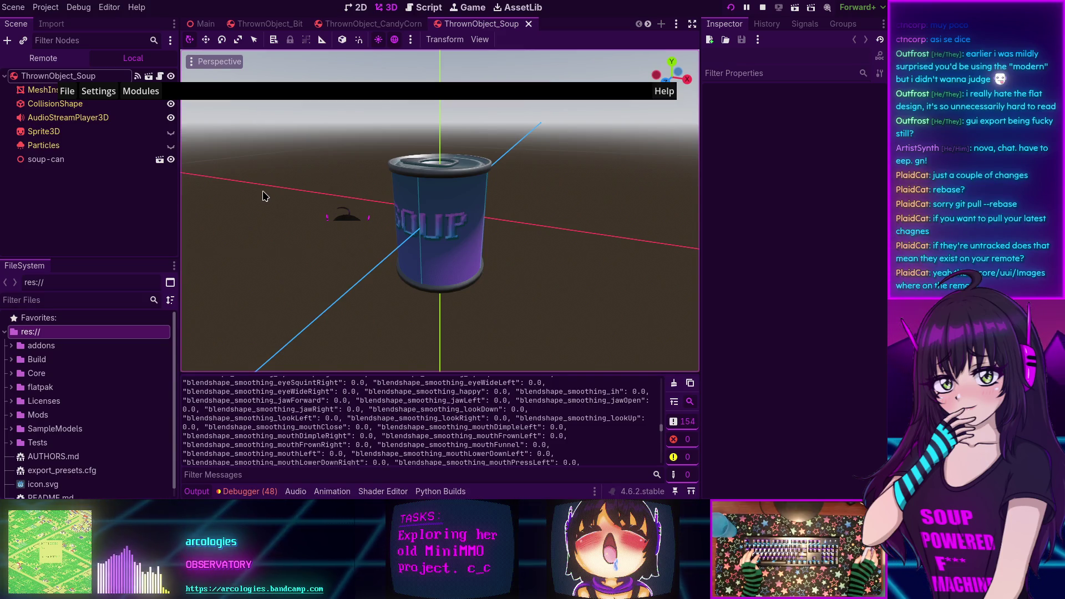
{"action": "left_click", "coordinate": [70, 92]}
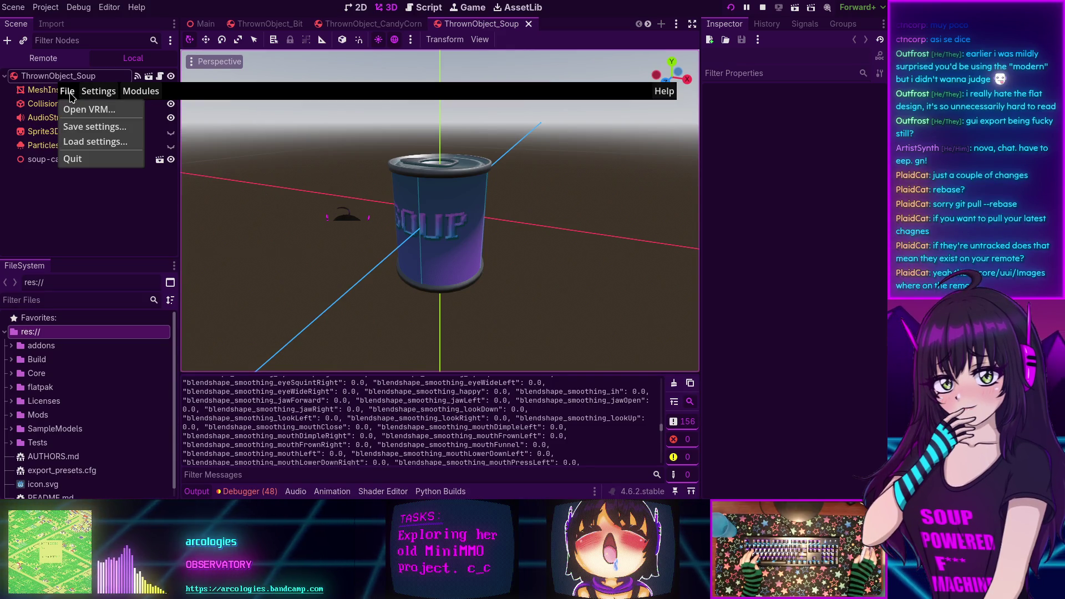
Step: In the Mod list, set MediaPipeController's Video Device to HD Pro Webcam C920 (CAP_ANY:2.0)
{"action": "left_click", "coordinate": [145, 108]}
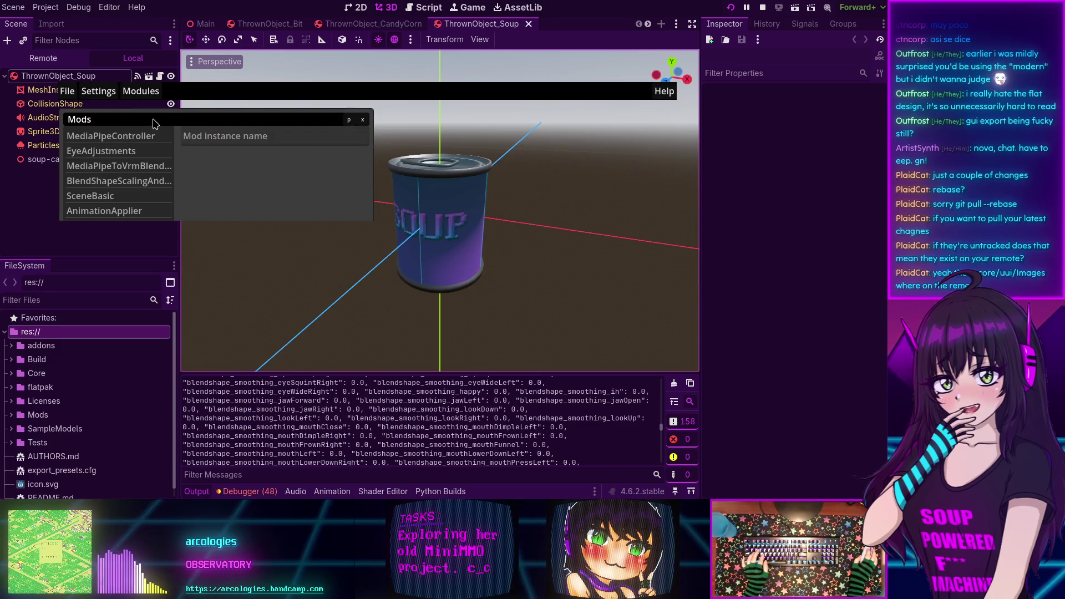
{"action": "mouse_move", "coordinate": [351, 222]}
{"action": "left_mouse_down"}
{"action": "mouse_move", "coordinate": [322, 363]}
{"action": "mouse_move", "coordinate": [344, 392]}
{"action": "left_mouse_up"}
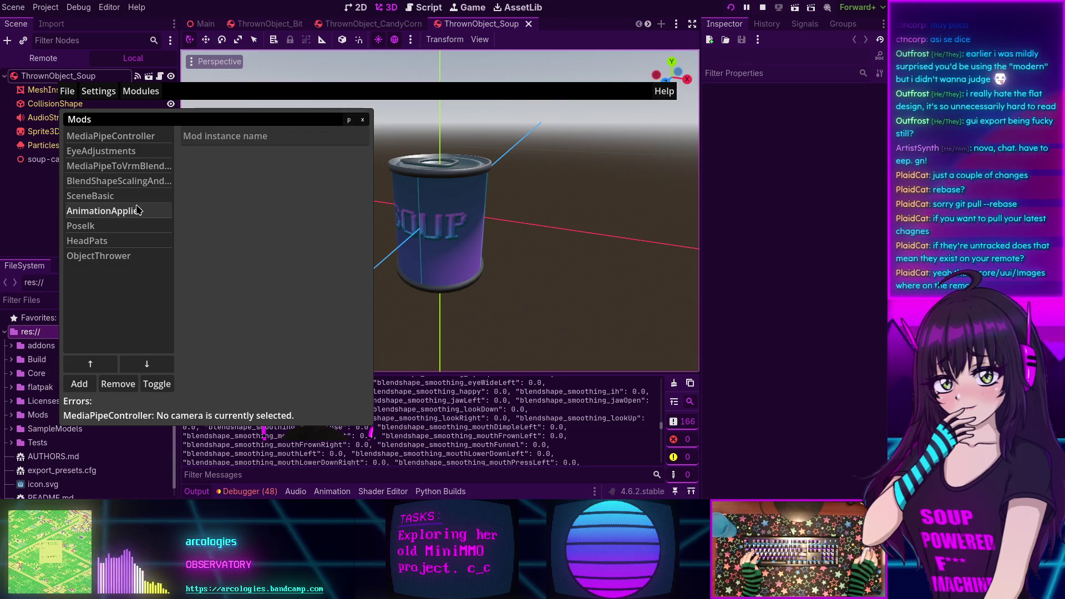
{"action": "left_click", "coordinate": [103, 143]}
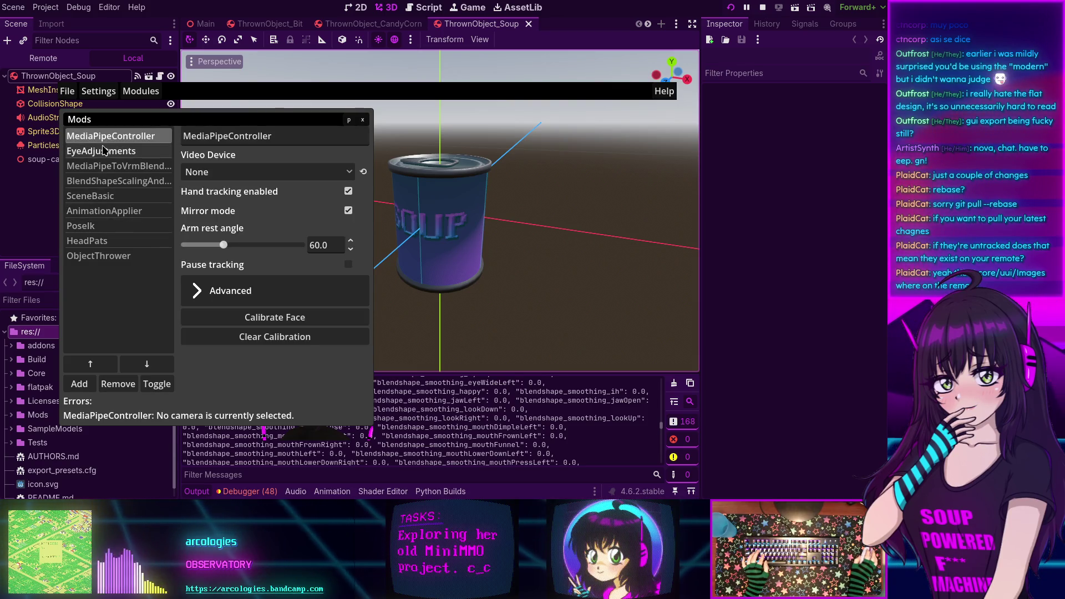
{"action": "left_click", "coordinate": [336, 172]}
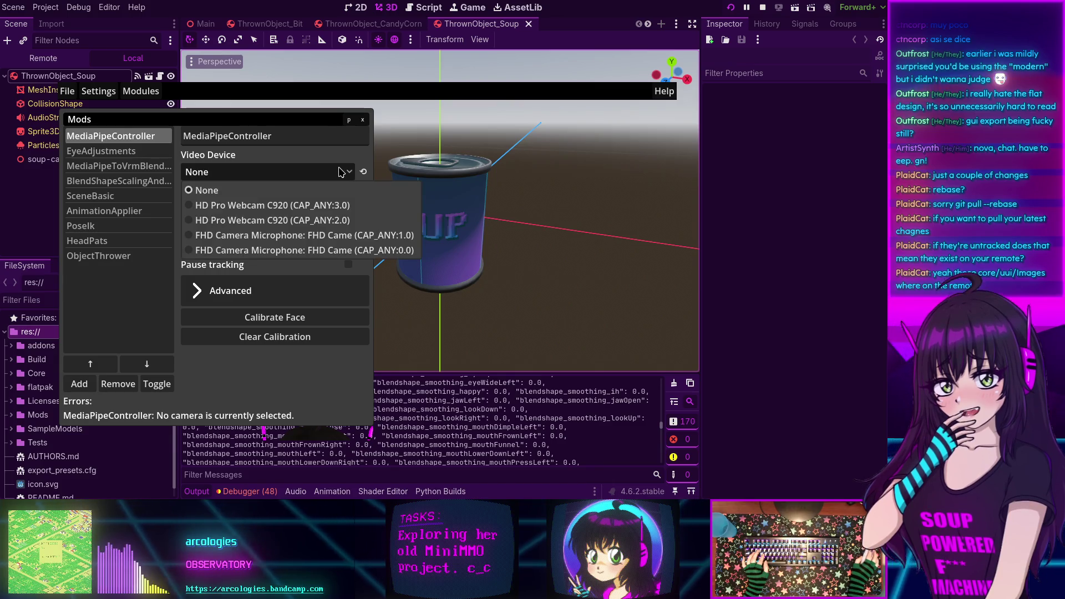
{"action": "left_click", "coordinate": [291, 205]}
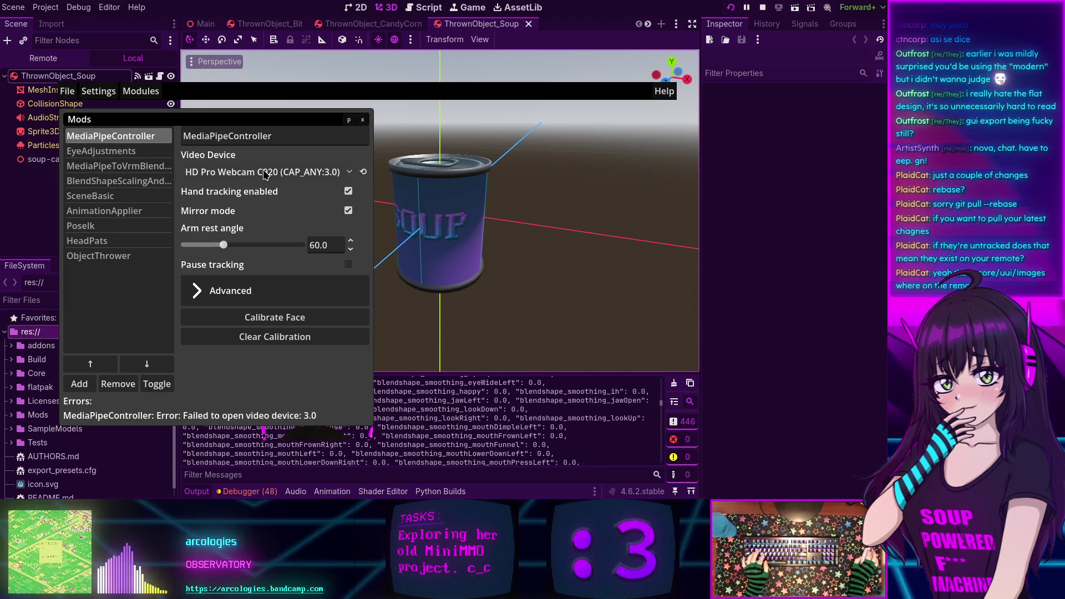
{"action": "left_click", "coordinate": [214, 173]}
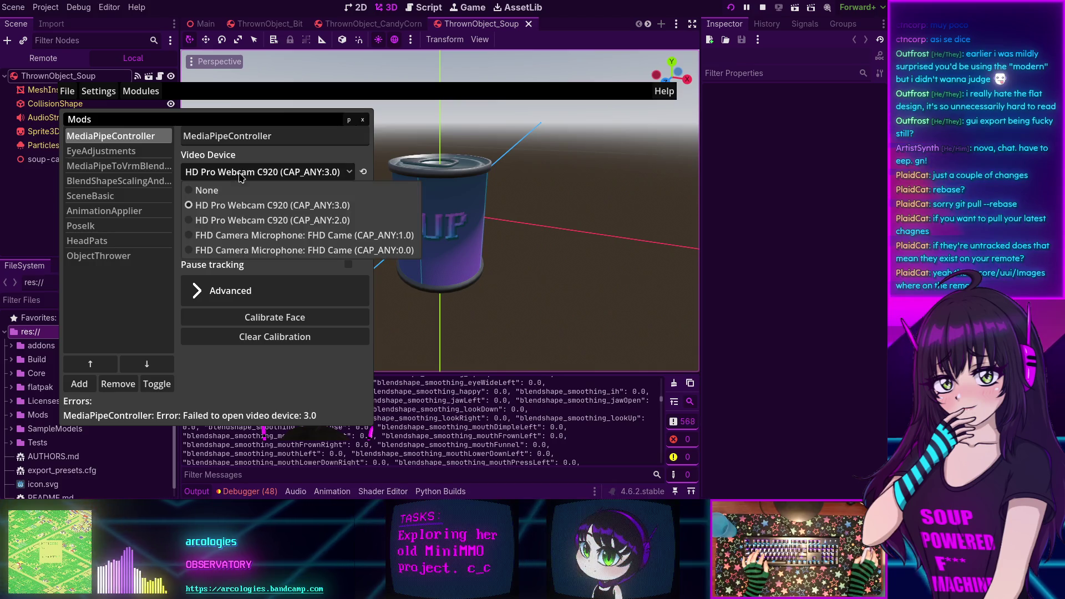
{"action": "left_click", "coordinate": [230, 218]}
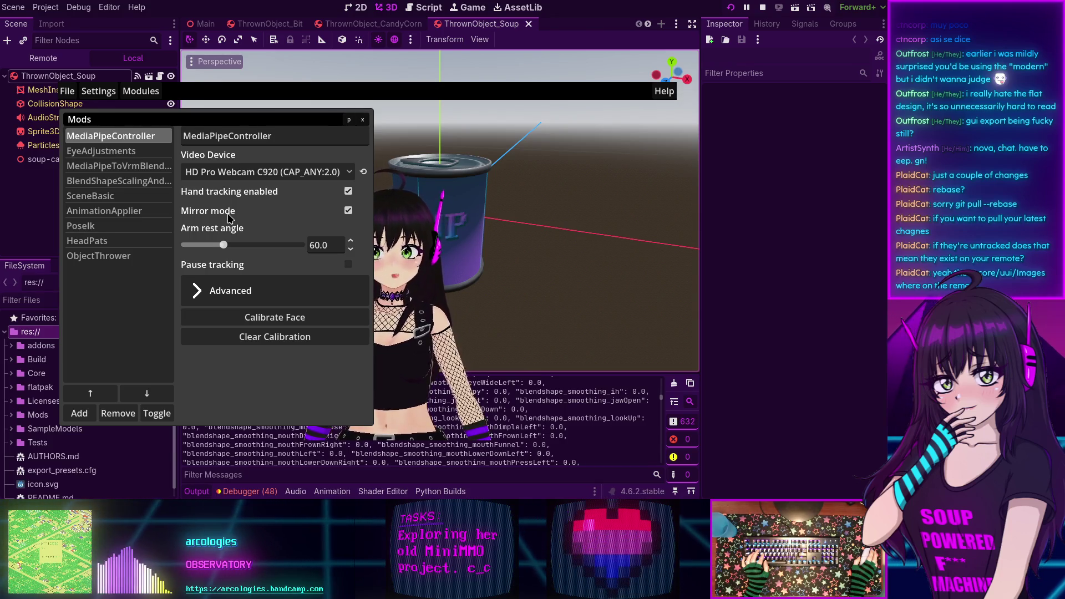
Step: Close the Mods window to view the tracked avatar, then reopen and close it again
{"action": "left_click", "coordinate": [362, 120]}
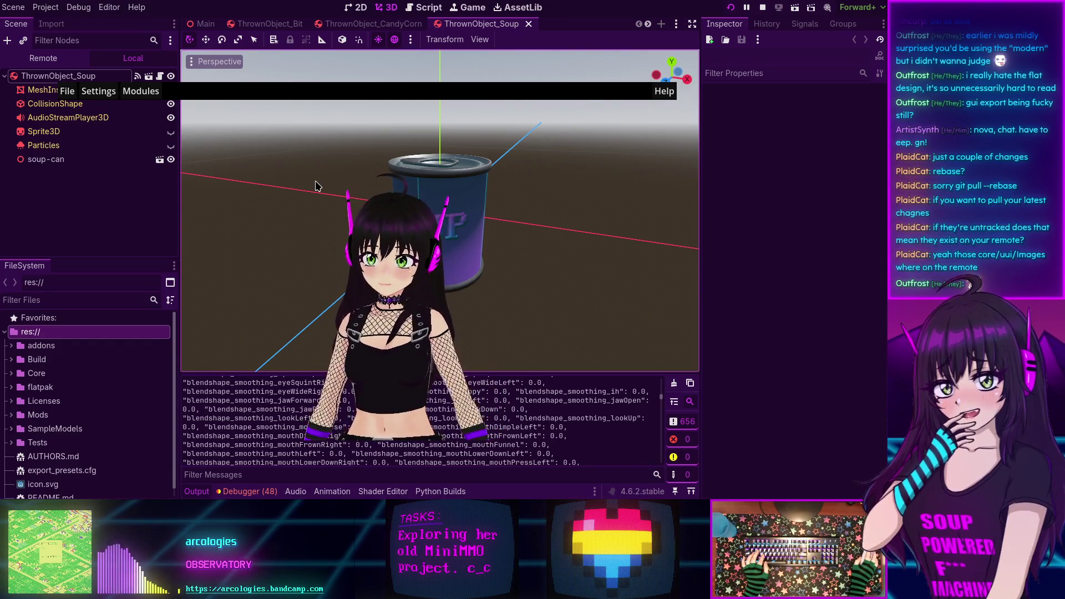
{"action": "left_click", "coordinate": [140, 91]}
{"action": "left_click", "coordinate": [138, 109]}
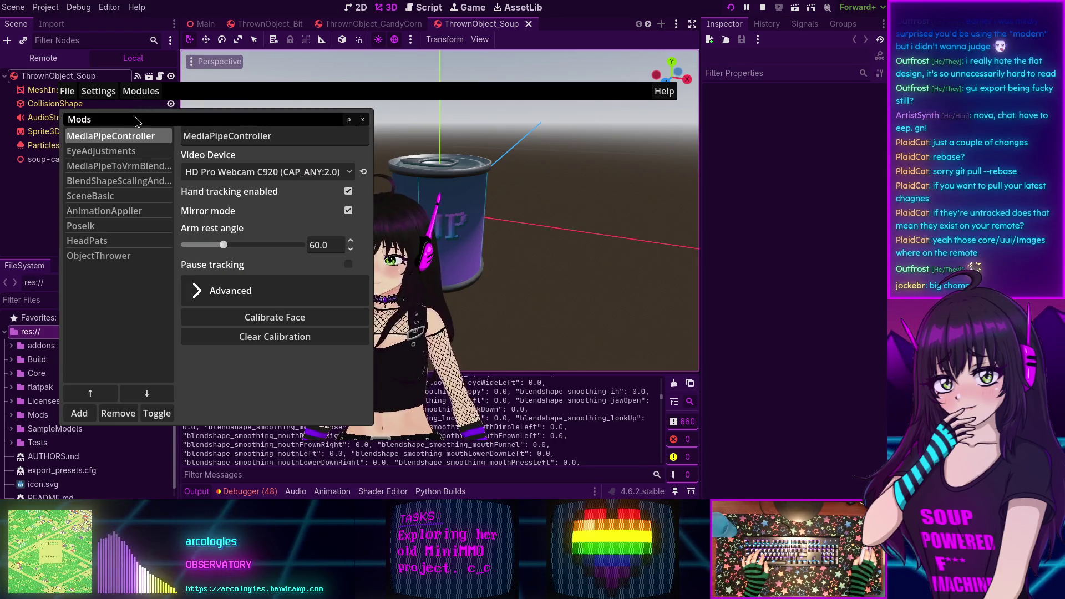
{"action": "left_click", "coordinate": [362, 120]}
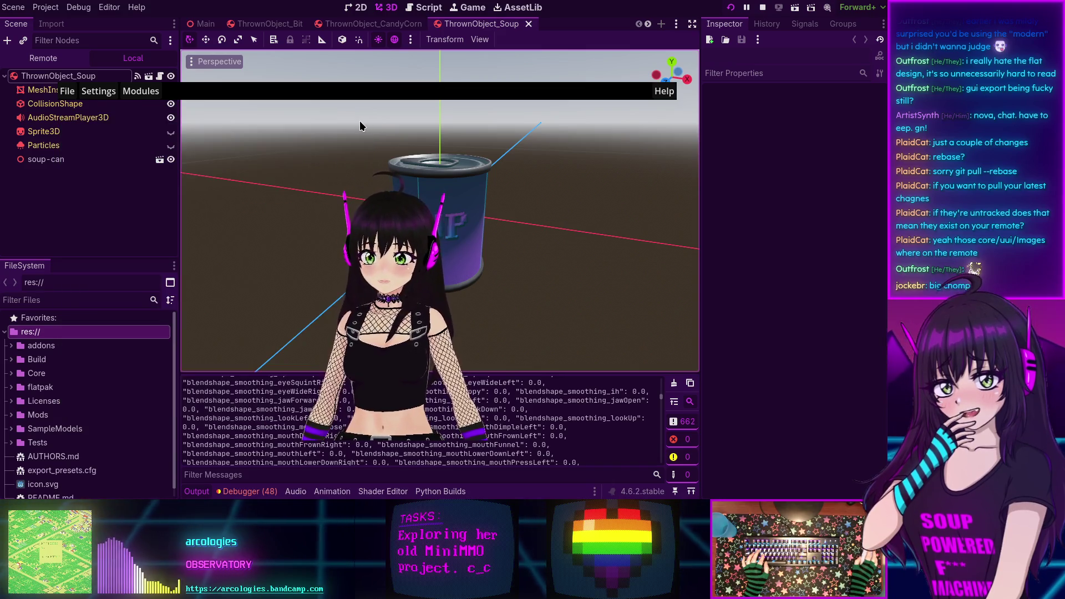
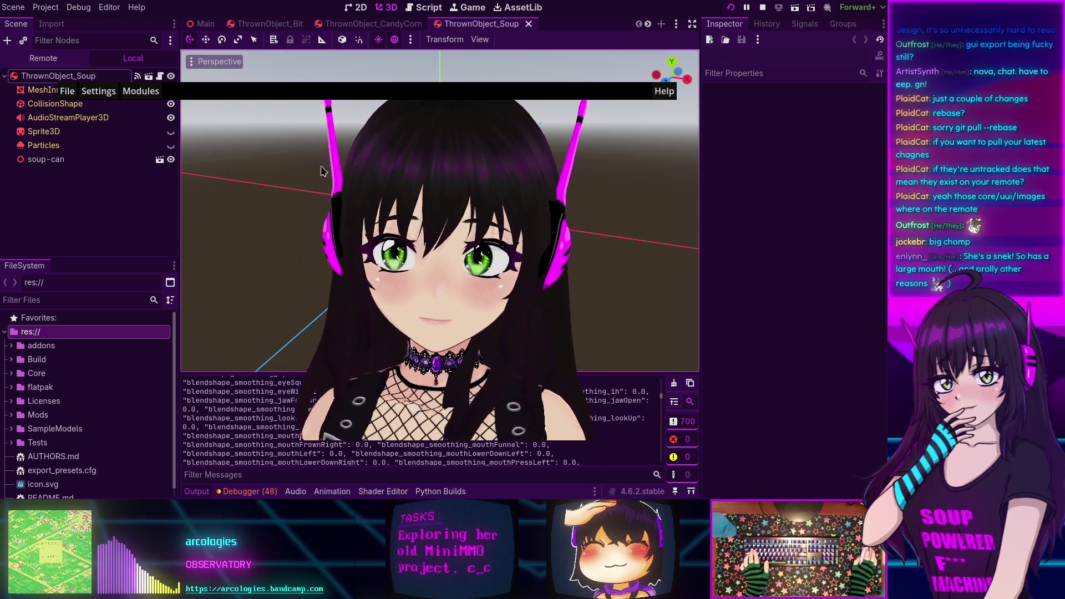
Step: Quit the running SnekStudio app via Settings > Quit, dismiss the Project menu, and show the terminal
{"action": "left_click", "coordinate": [102, 94]}
{"action": "left_click", "coordinate": [91, 157]}
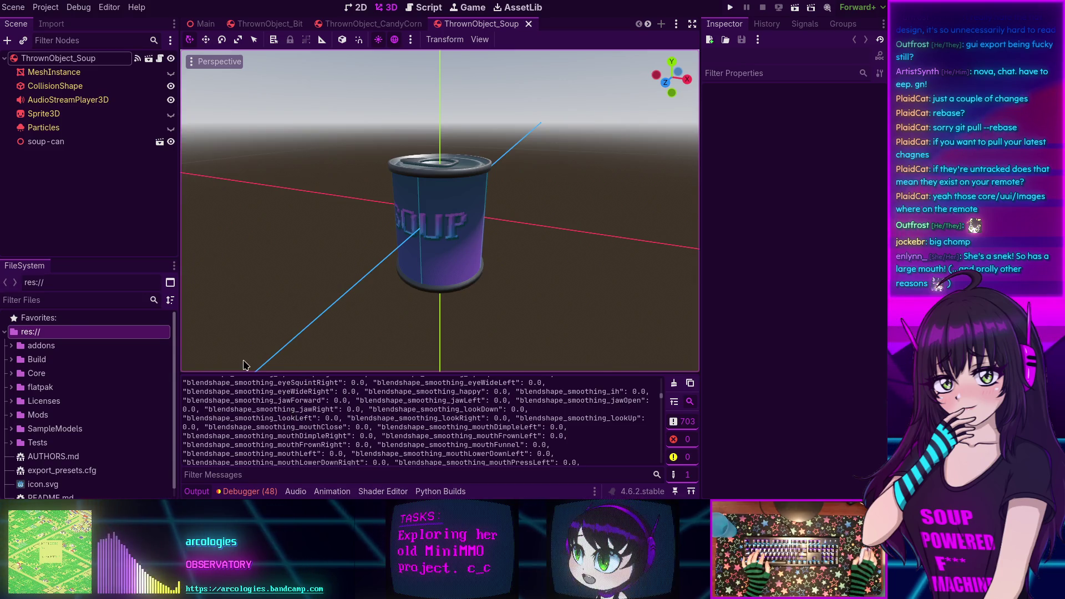
{"action": "left_click", "coordinate": [45, 7]}
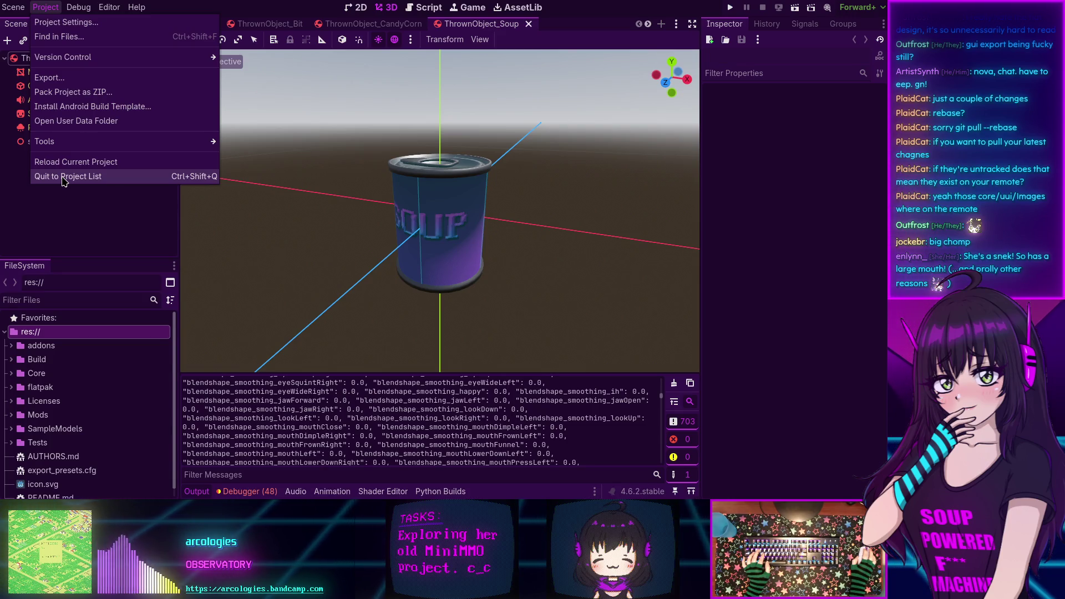
{"action": "key", "text": "Escape"}
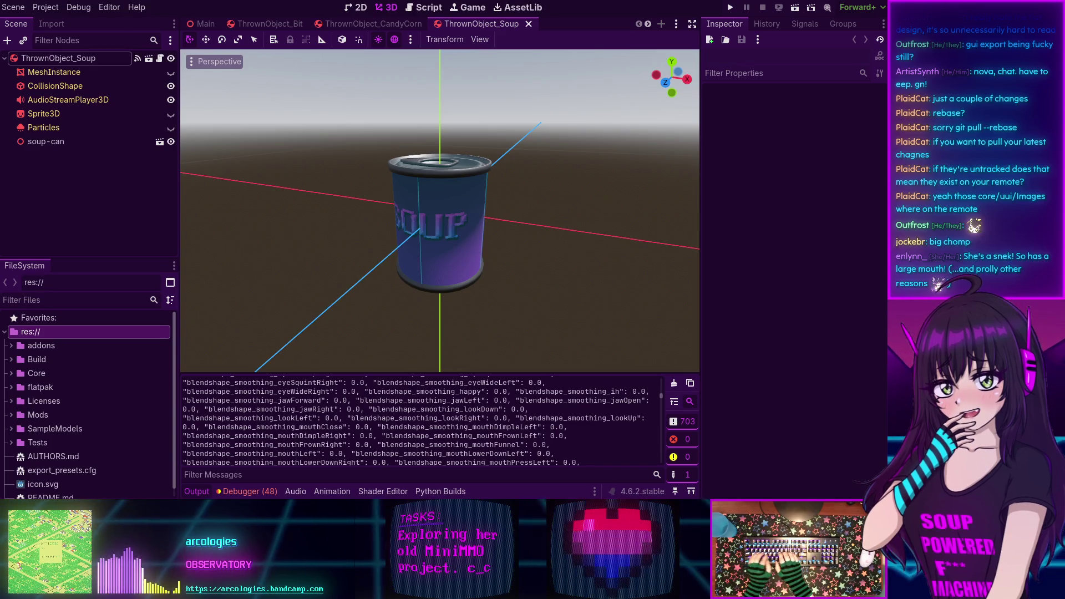
{"action": "key", "text": "F12"}
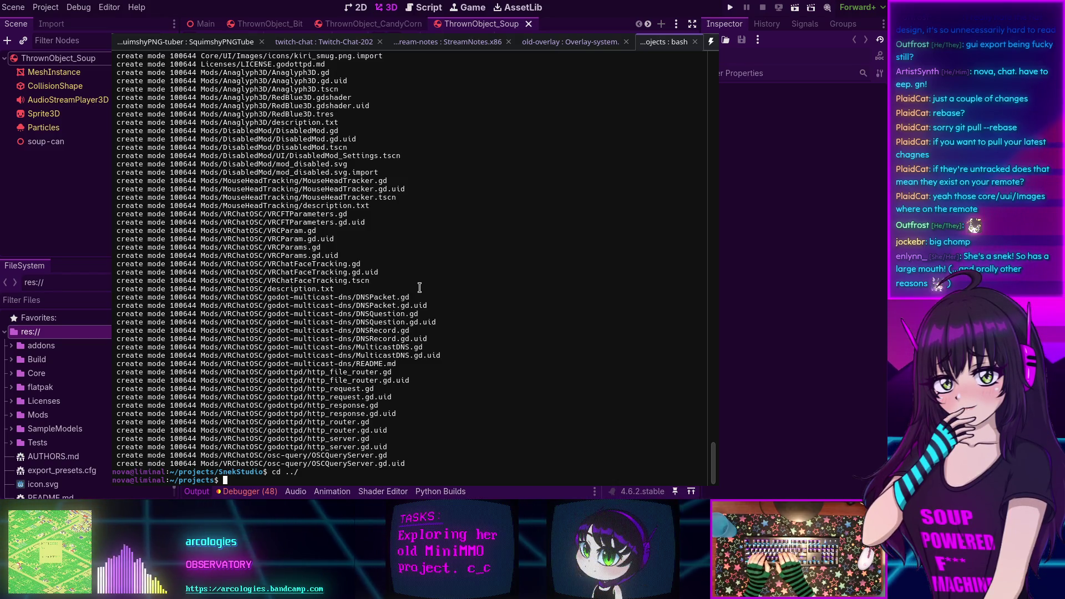
Step: Copy SnekStudio-bak to SnekStudio-bak-bak, enter SnekStudio-bak, and attempt git pull --rebase
{"action": "type", "text": "-R s"}
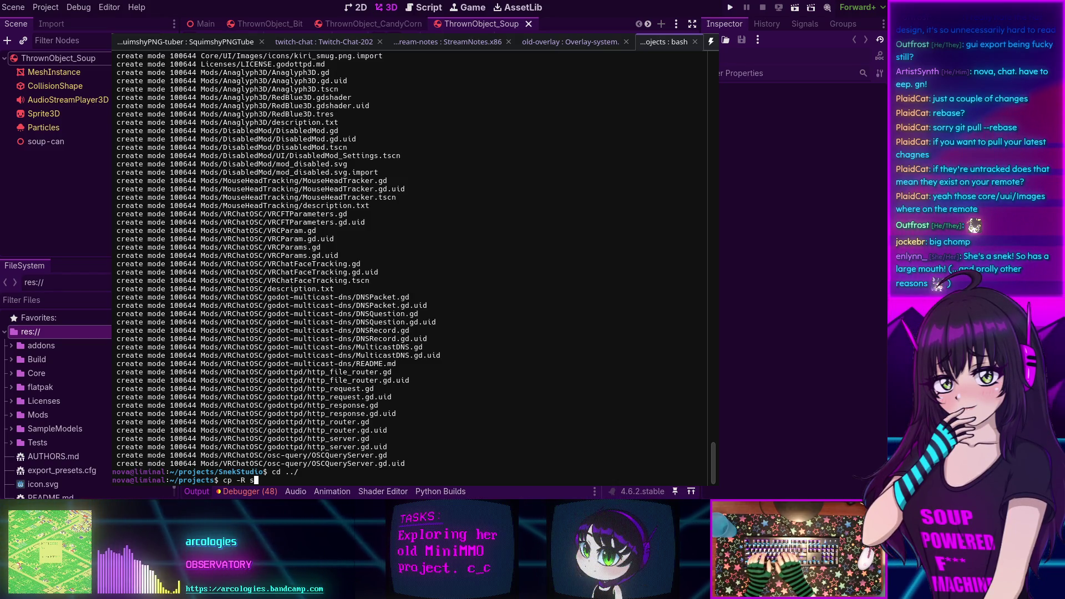
{"action": "type", "text": "-bak "}
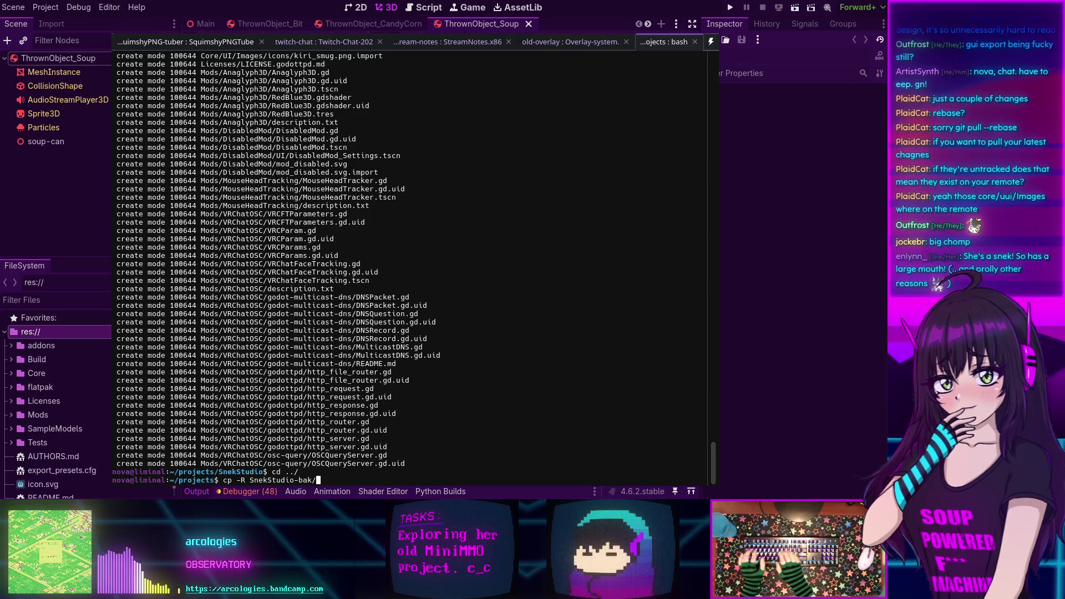
{"action": "type", "text": "-bak-bak"}
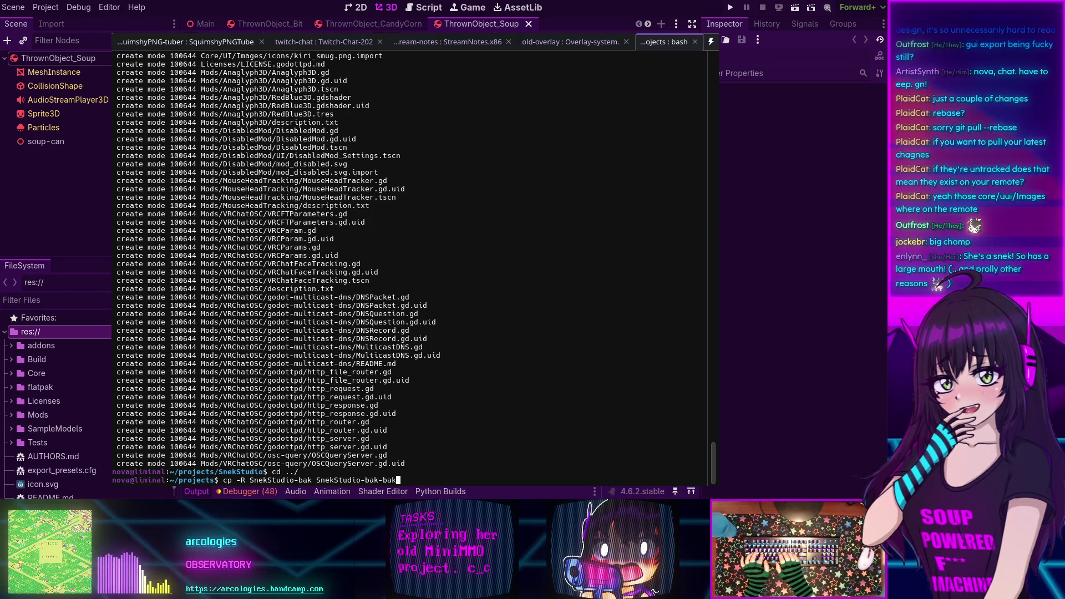
{"action": "key", "text": "Return"}
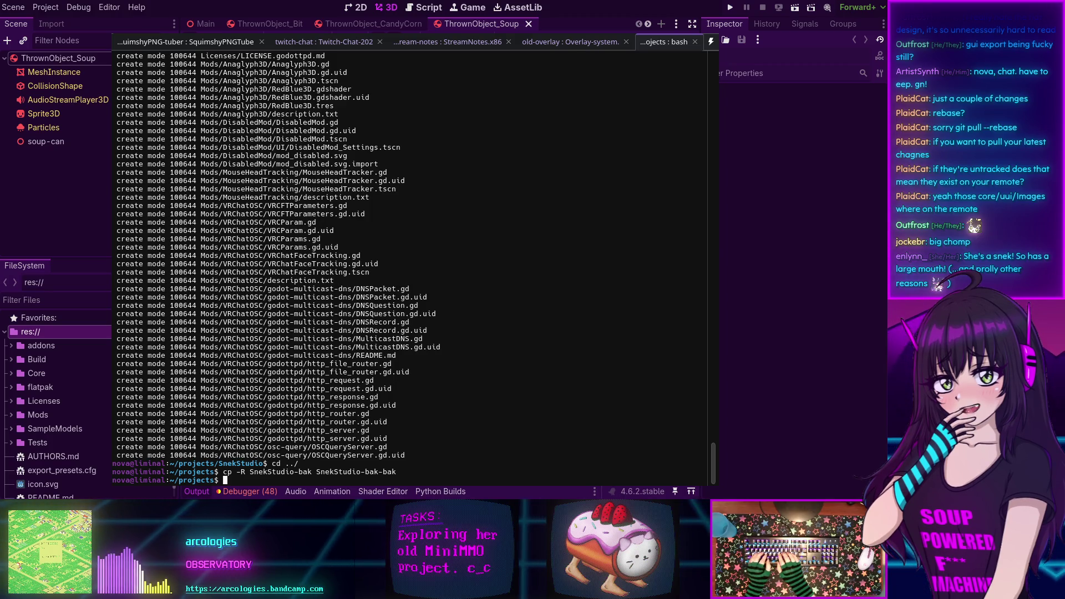
{"action": "type", "text": "cd SA"}
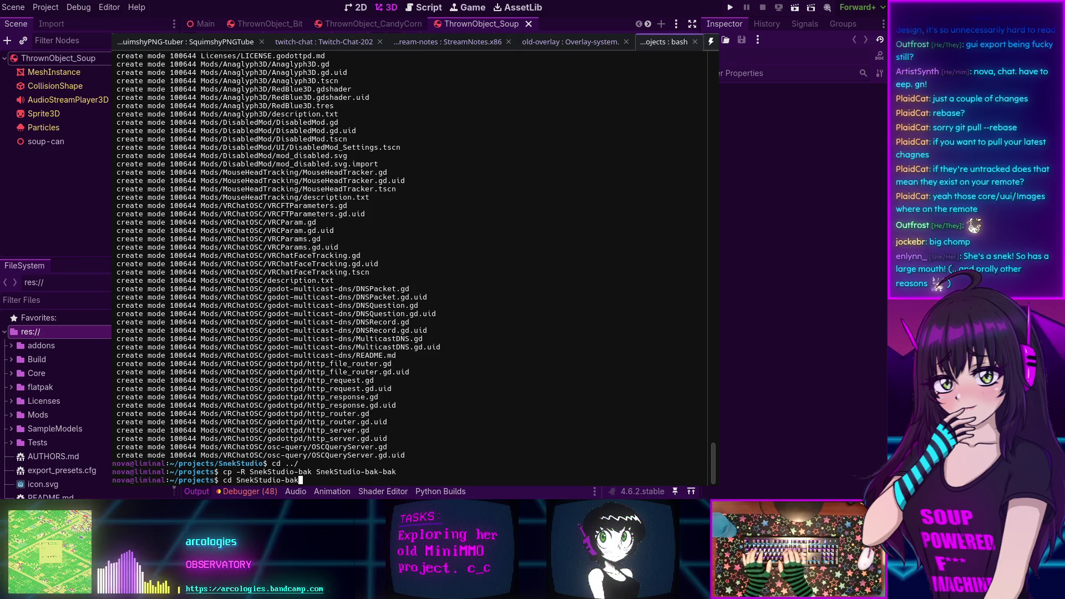
{"action": "key", "text": "Return"}
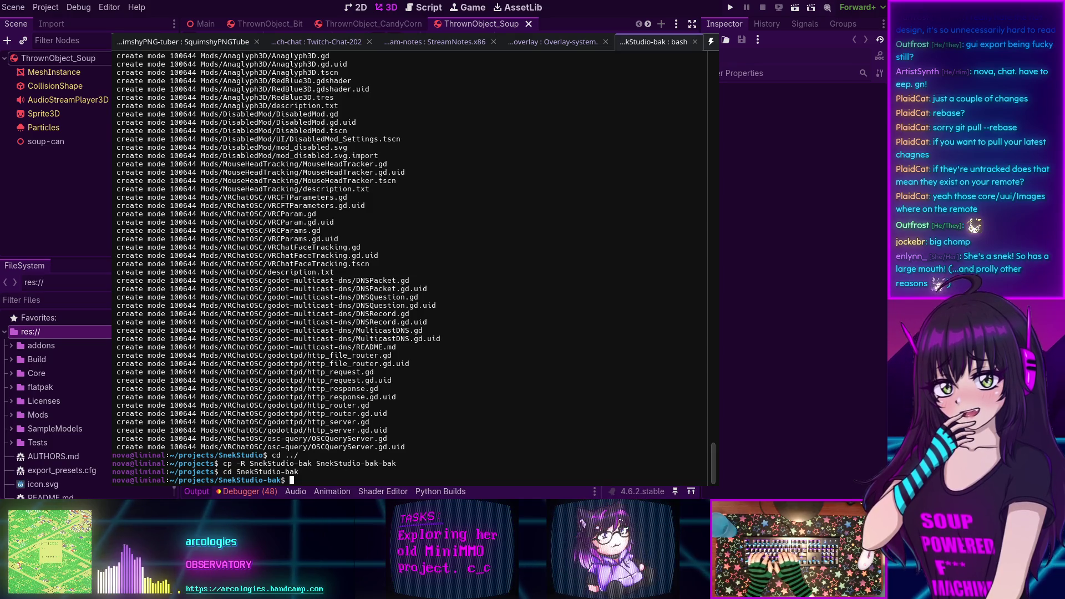
{"action": "type", "text": "git pull "}
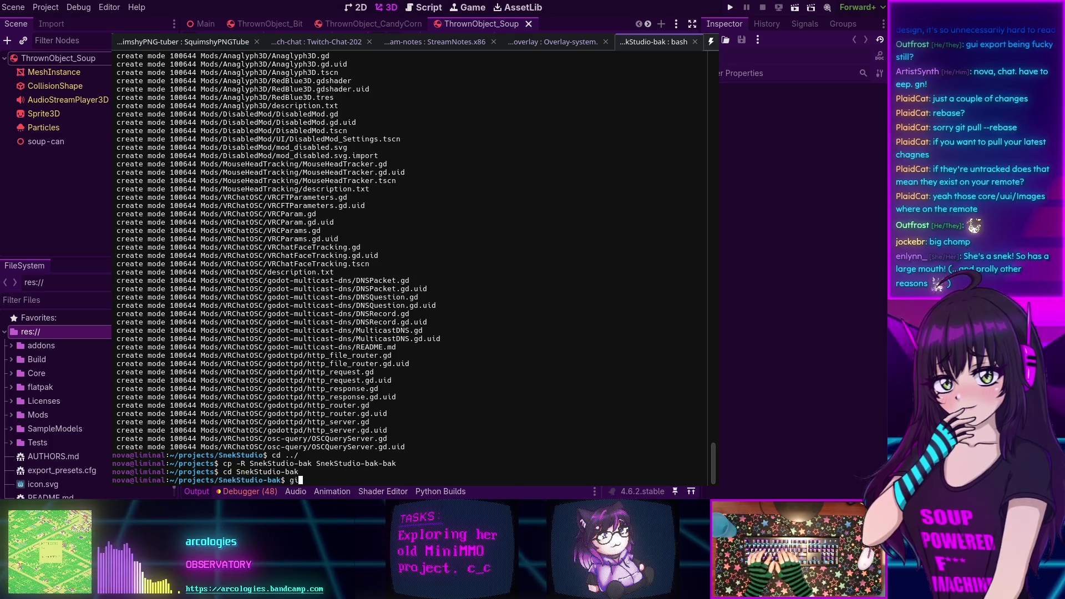
{"action": "type", "text": "--re"}
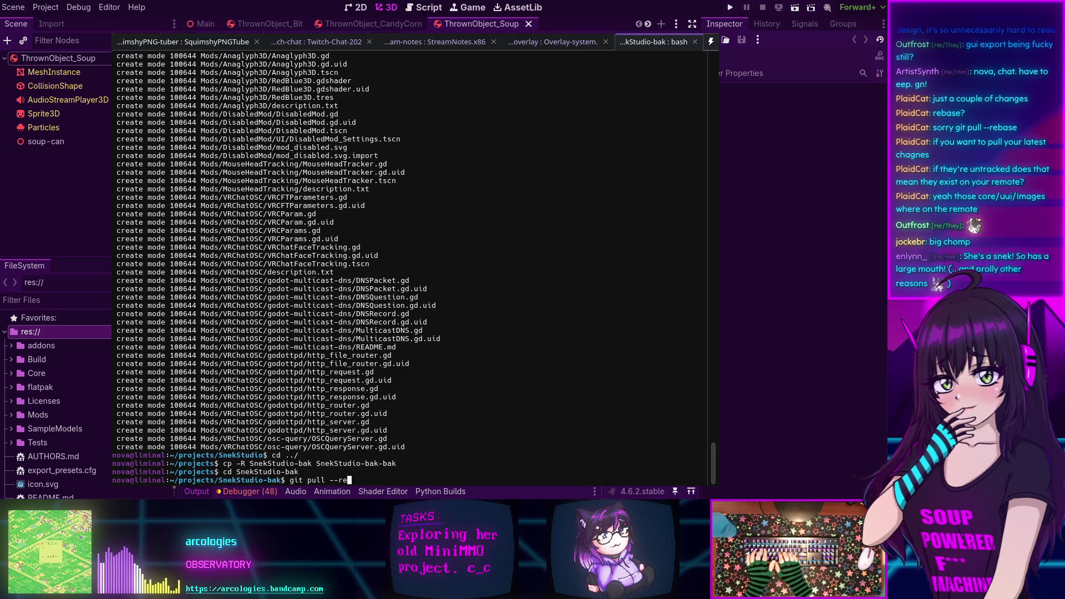
{"action": "type", "text": "base"}
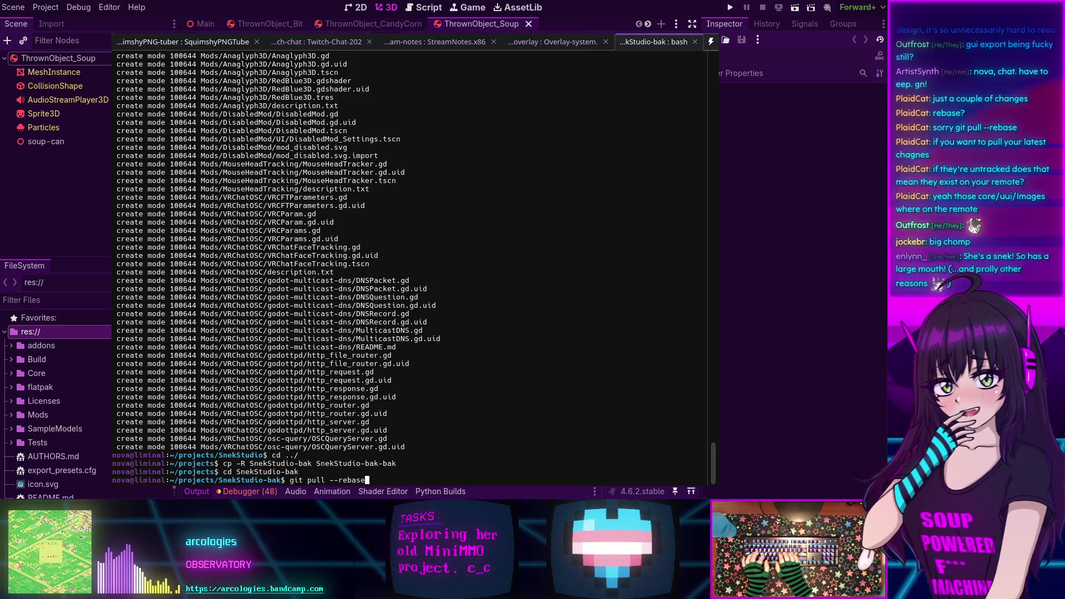
{"action": "key", "text": "Return"}
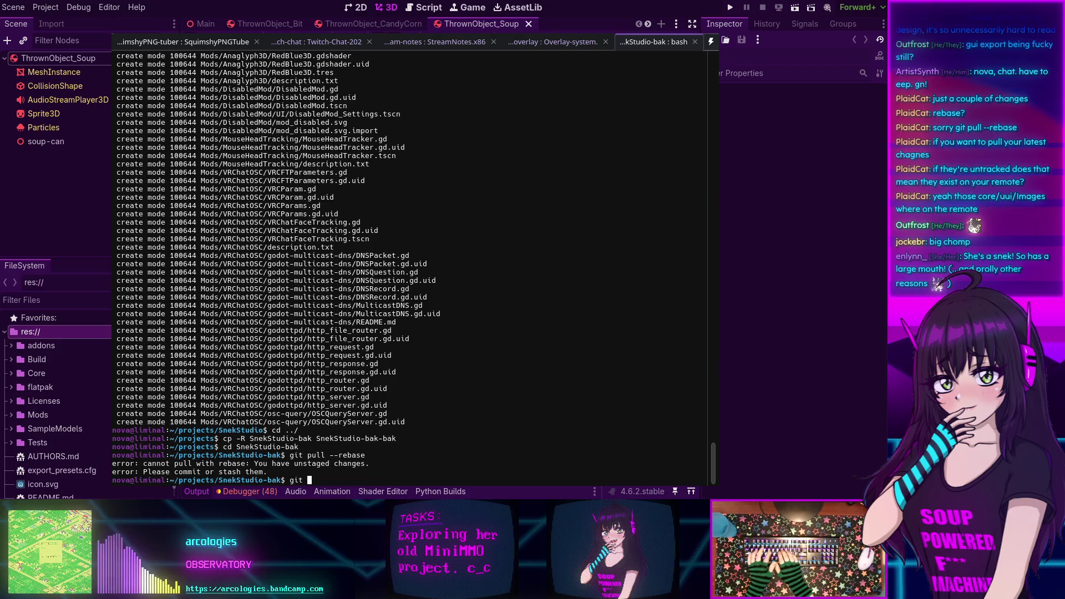
Step: Attempt a commit, then set the repository's local git user.email and user.name
{"action": "type", "text": "\"Nova hacks"}
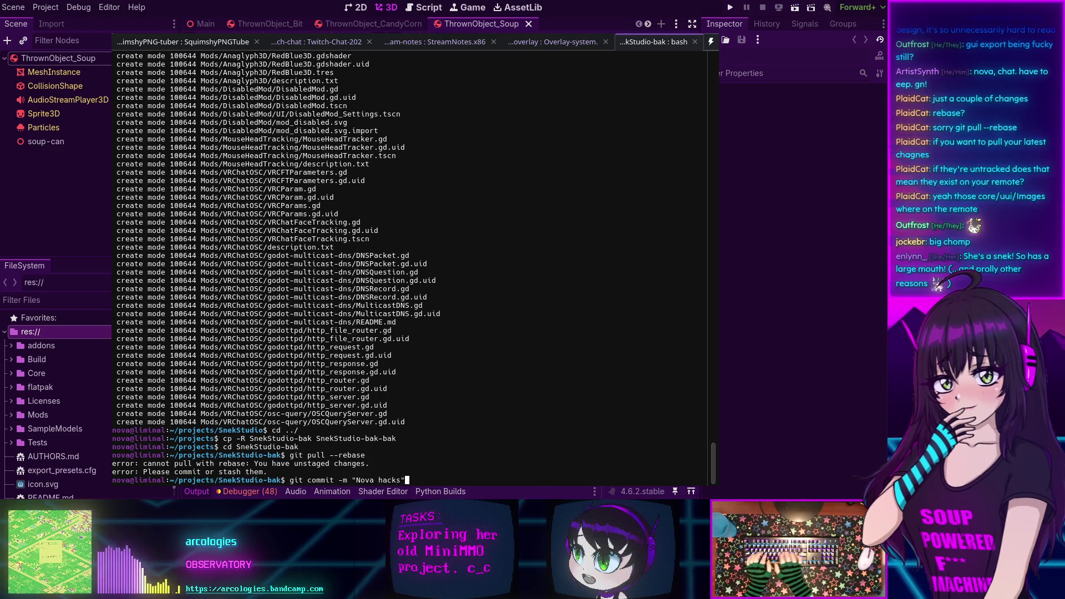
{"action": "key", "text": "Return"}
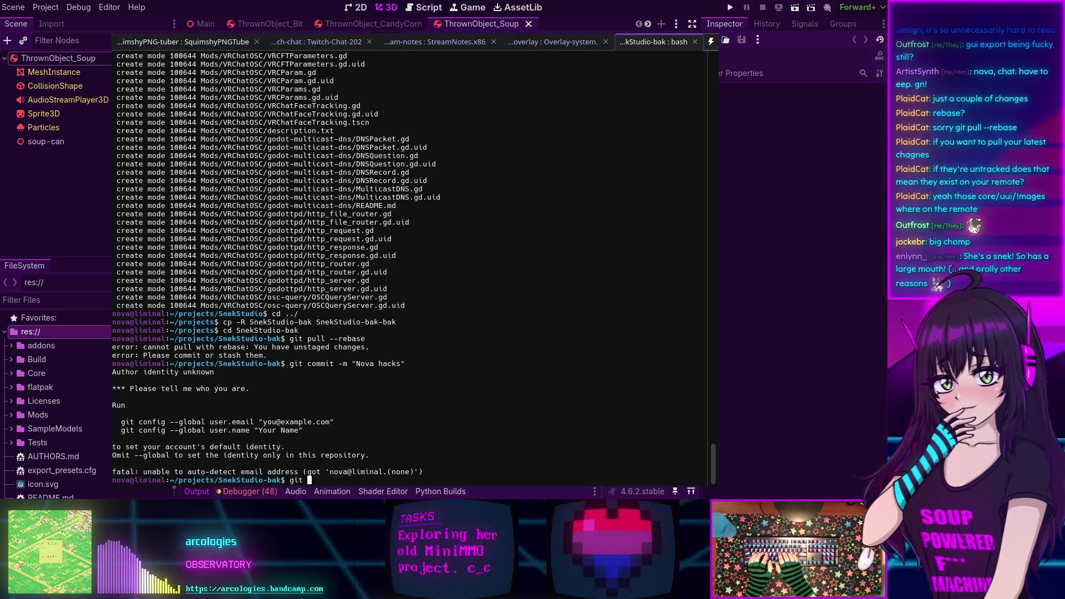
{"action": "type", "text": "--co"}
{"action": "type", "text": "fig "}
{"action": "type", "text": "user.em"}
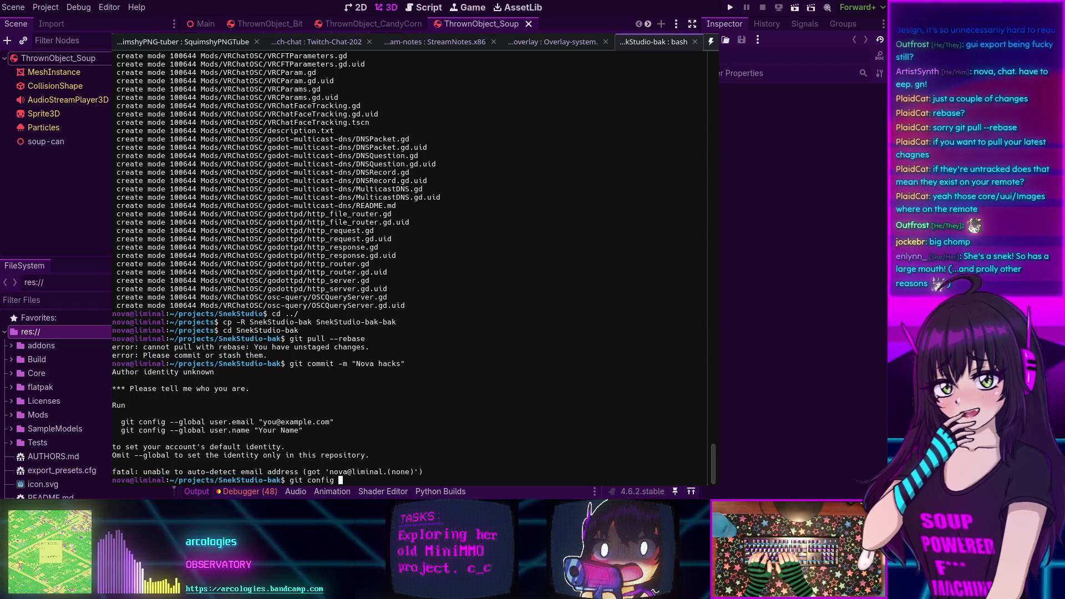
{"action": "type", "text": "ail "}
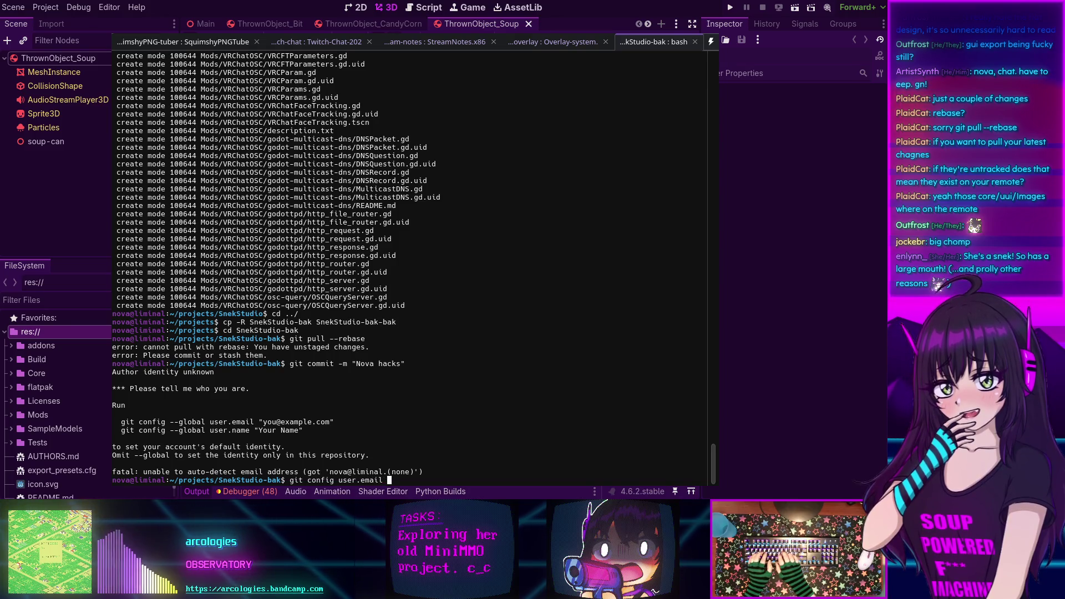
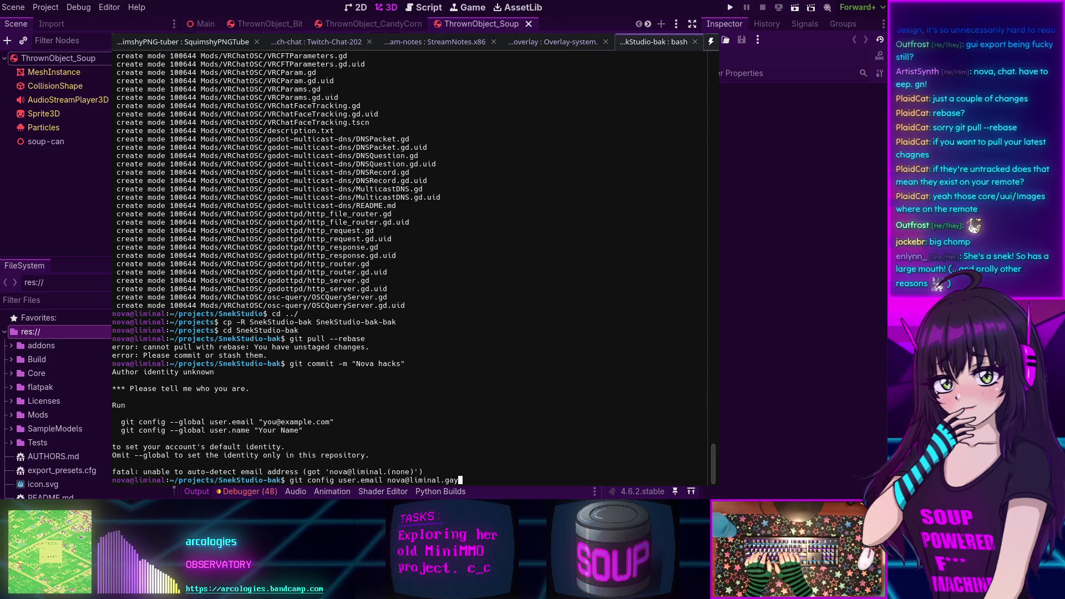
{"action": "key", "text": "Return"}
{"action": "type", "text": "git config user"}
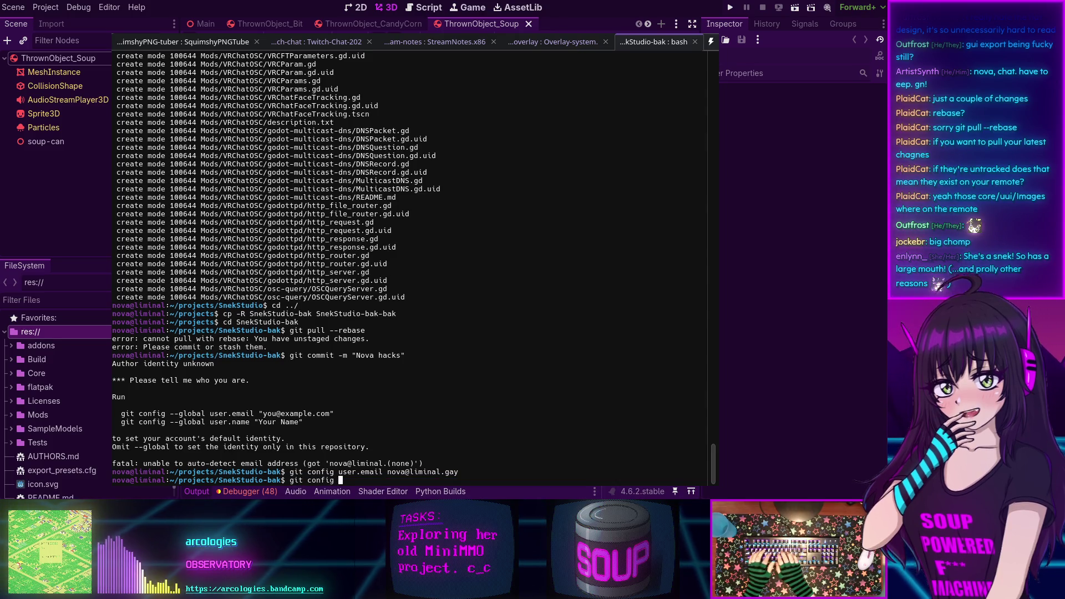
{"action": "type", "text": ".name nova"}
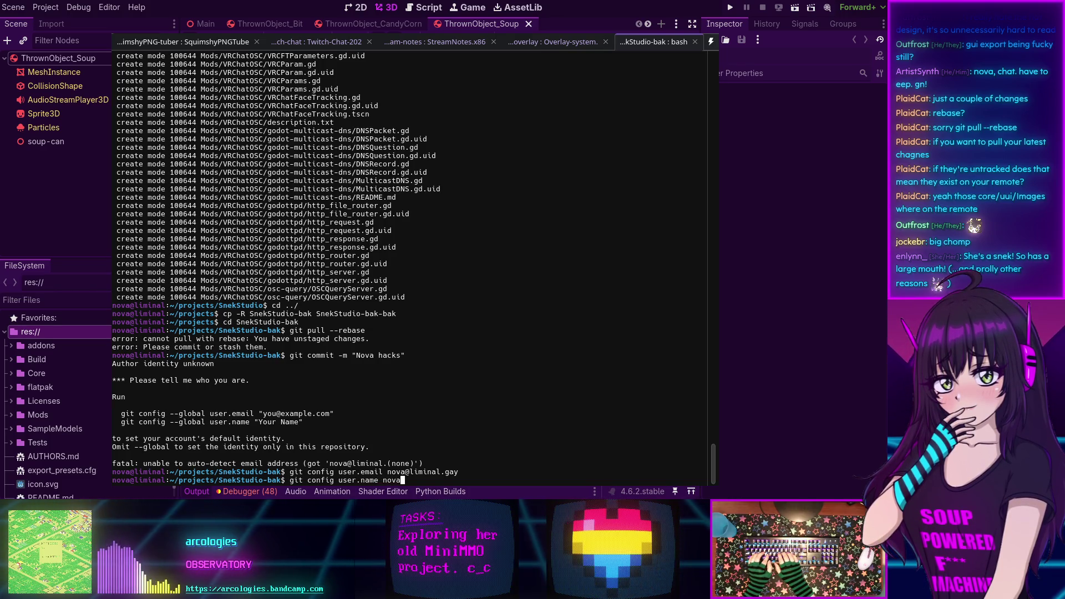
{"action": "key", "text": "Return"}
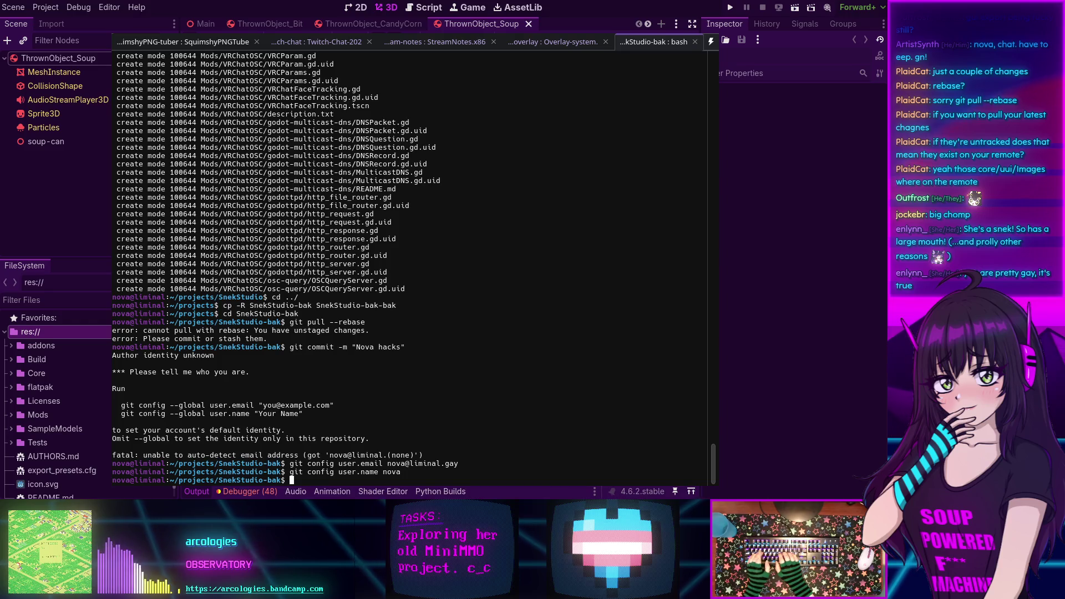
Step: Stage all changes with git add --all and start retyping the rebase pull
{"action": "type", "text": "d --all"}
{"action": "key", "text": "Return"}
{"action": "type", "text": "g"}
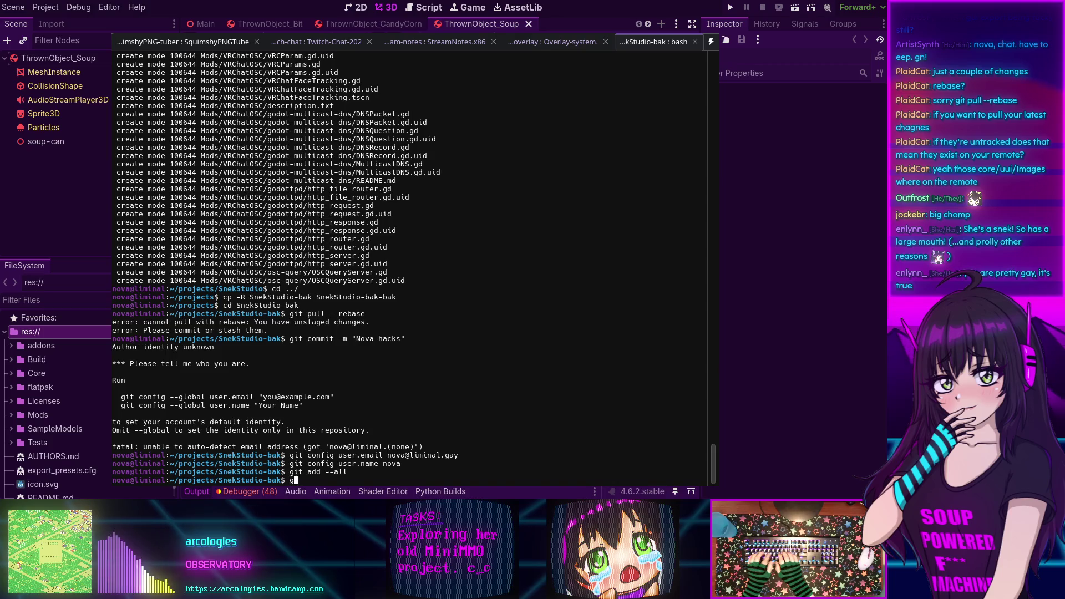
{"action": "type", "text": " --"}
{"action": "key", "text": "BackSpace"}
Step: Retry git pull --rebase, commit the staged changes with a hacks message, and pull with rebase again
{"action": "type", "text": "base"}
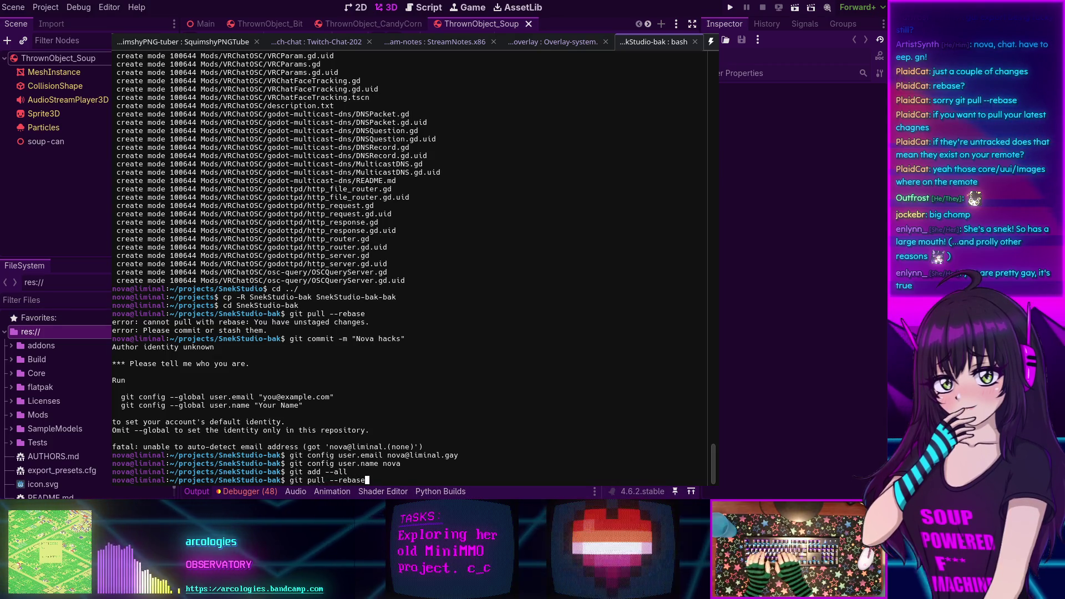
{"action": "key", "text": "Return"}
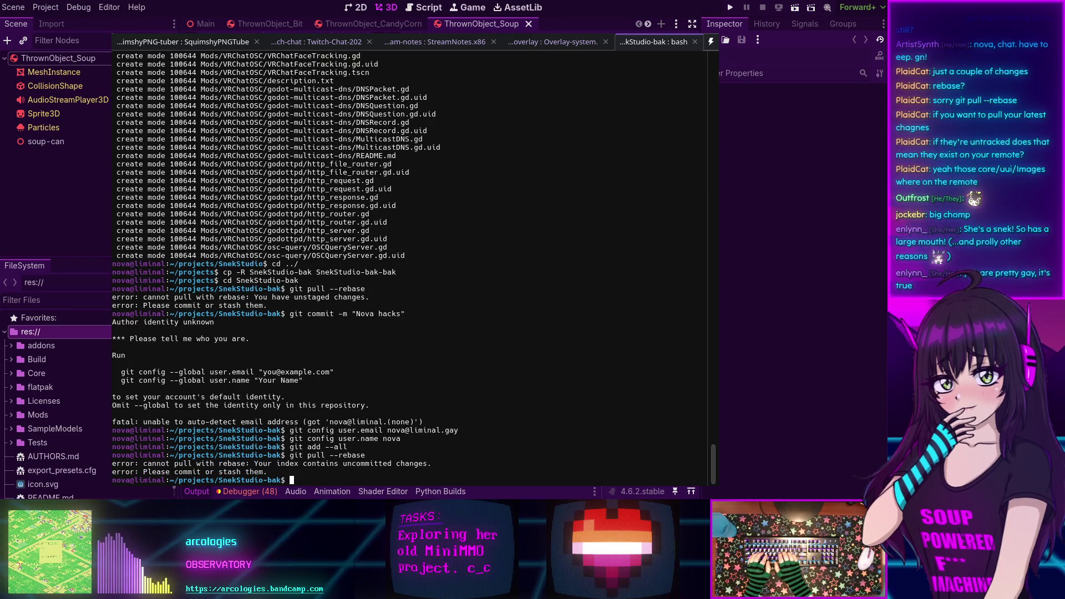
{"action": "type", "text": "git co"}
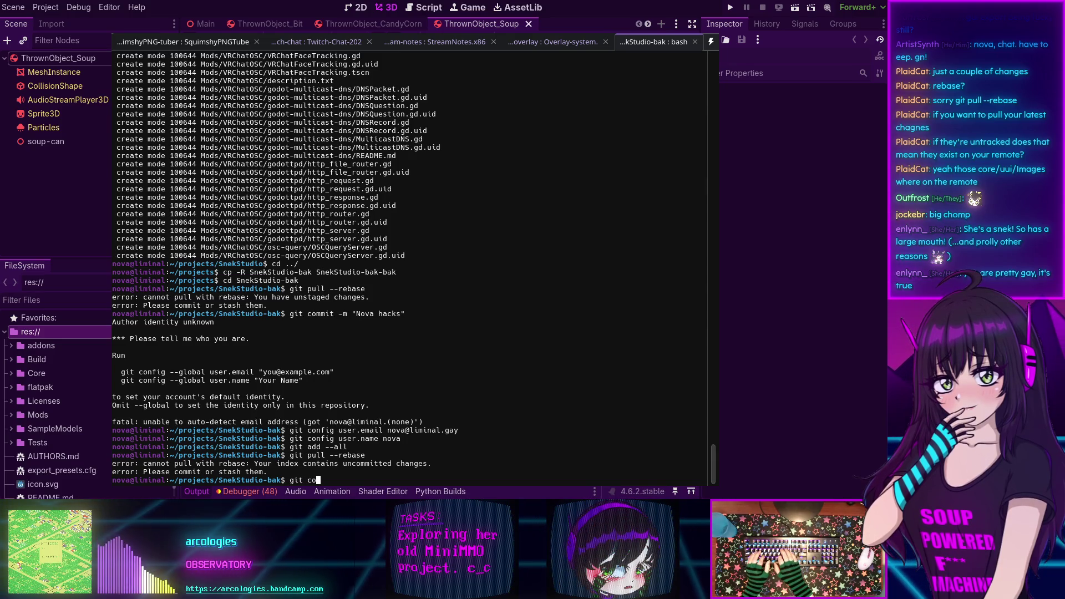
{"action": "type", "text": "mmit -m \" "}
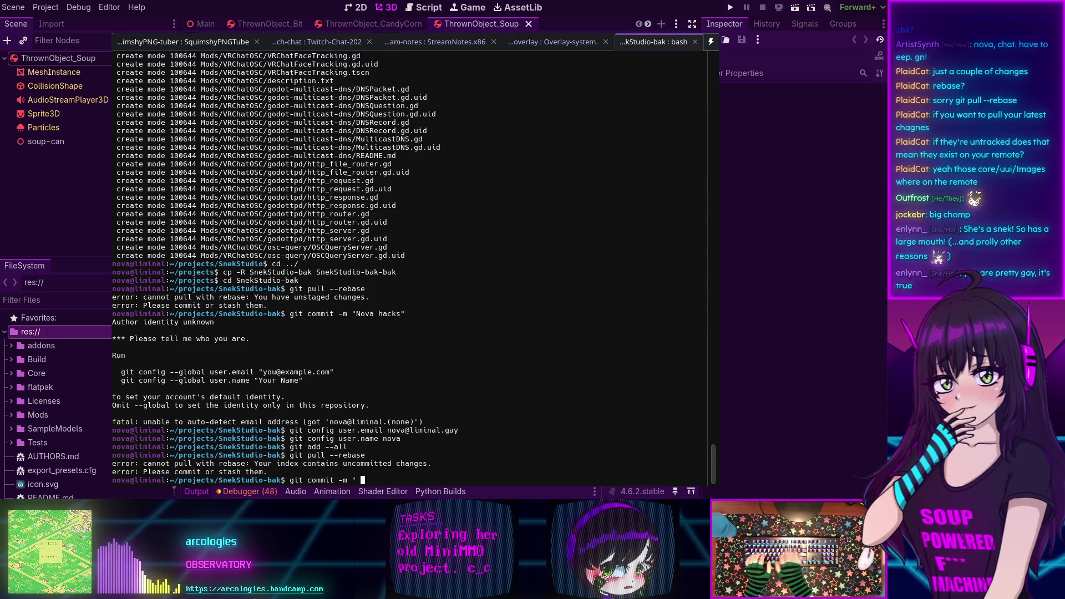
{"action": "type", "text": "a hacks\""}
{"action": "key", "text": "Return"}
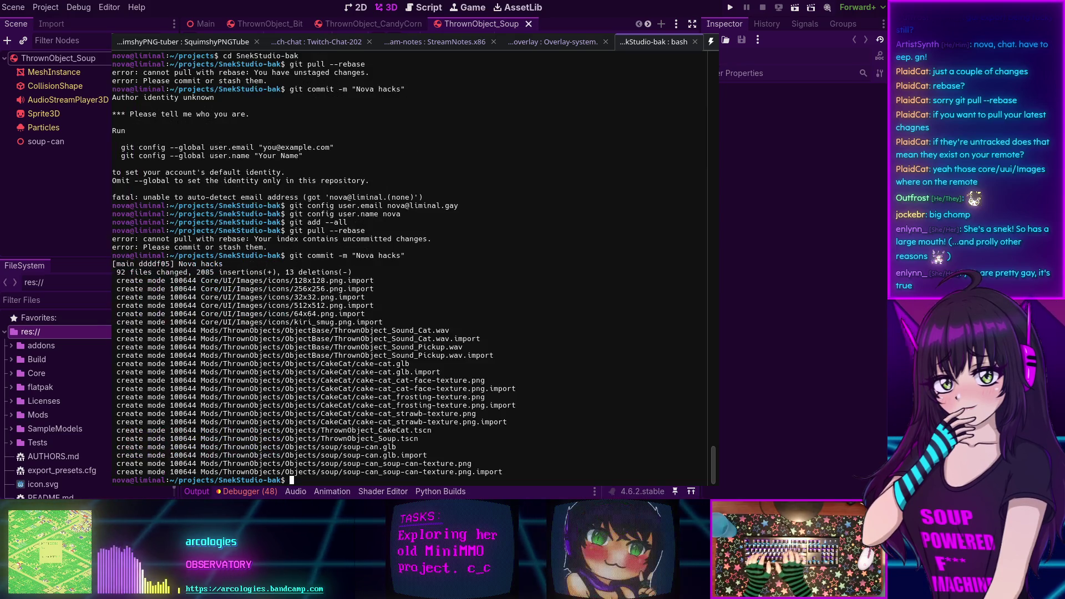
{"action": "type", "text": "t pull --"}
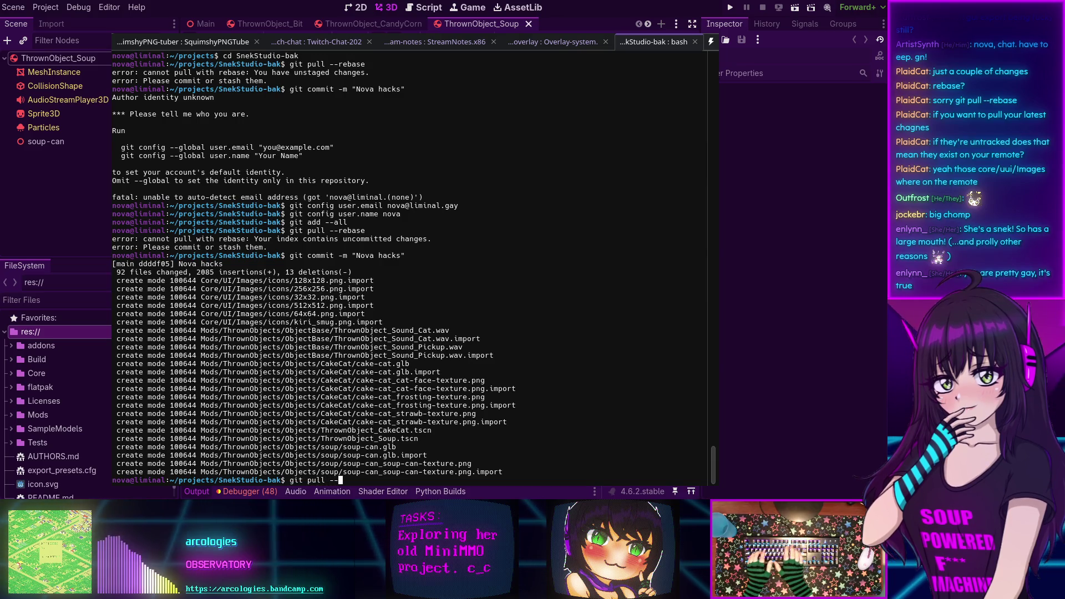
{"action": "type", "text": "se"}
{"action": "key", "text": "Return"}
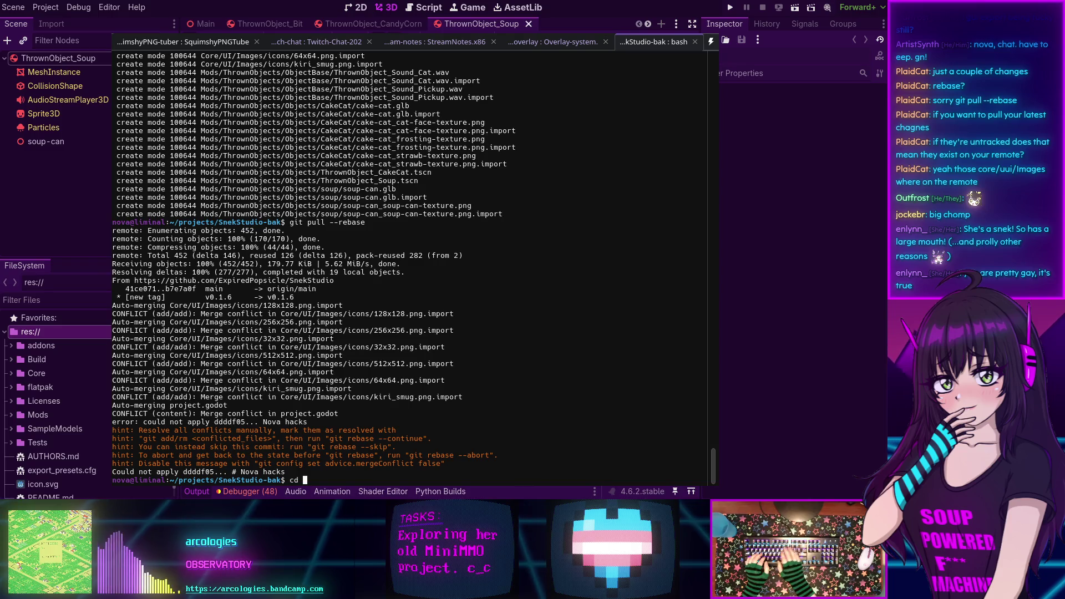
Step: In Core/UI/Images/icons, list and delete every file, then return to the repository root
{"action": "type", "text": "ore/UI/"}
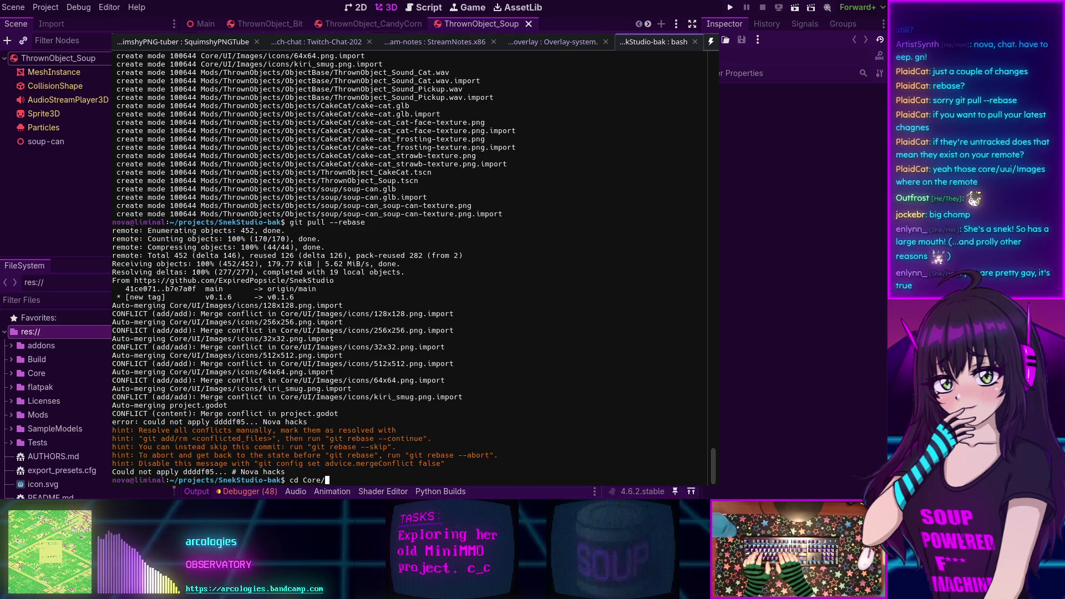
{"action": "type", "text": "Images/icons/"}
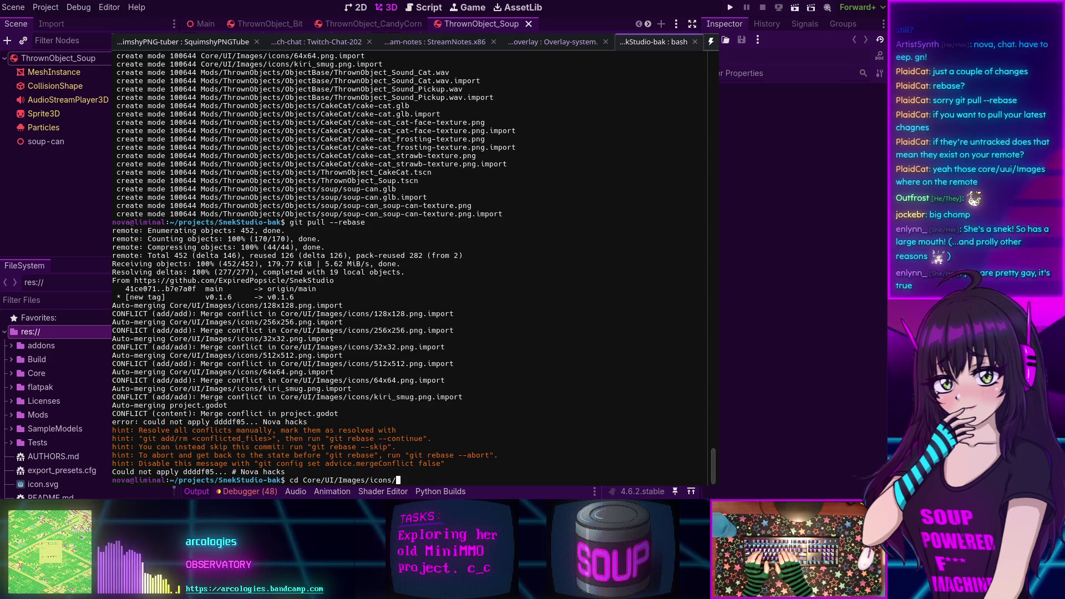
{"action": "key", "text": "Return"}
{"action": "type", "text": "ls"}
{"action": "key", "text": "Return"}
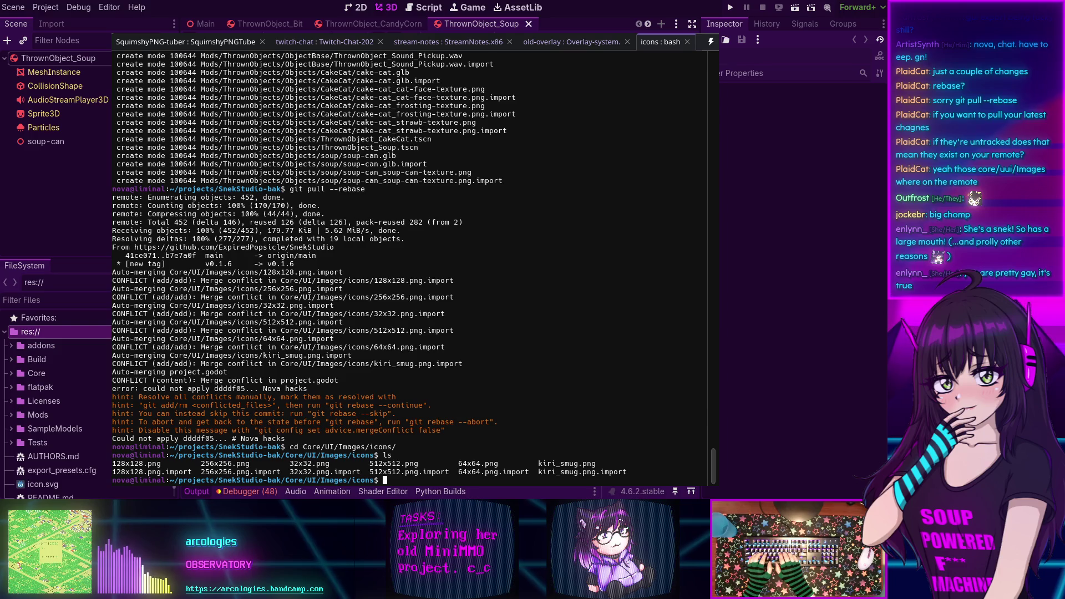
{"action": "type", "text": "rm -f *"}
{"action": "key", "text": "Return"}
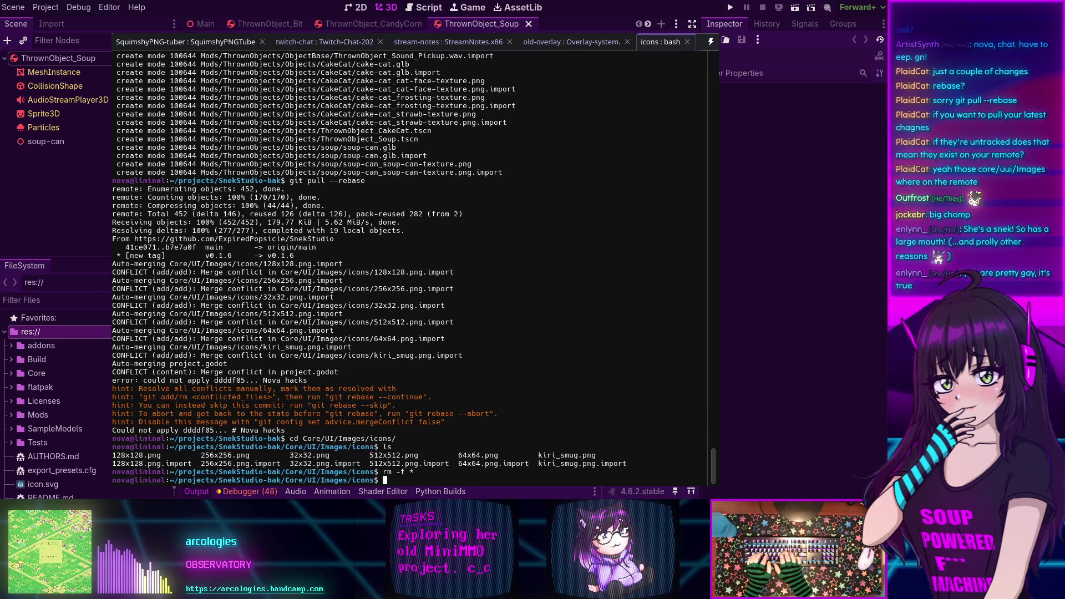
{"action": "type", "text": "../../../../"}
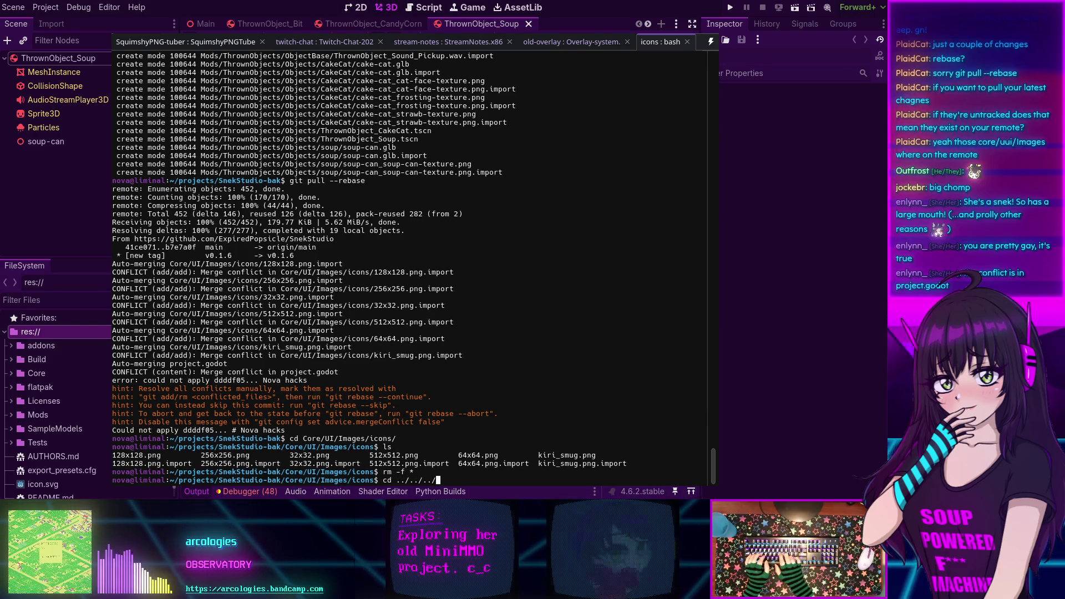
{"action": "key", "text": "Return"}
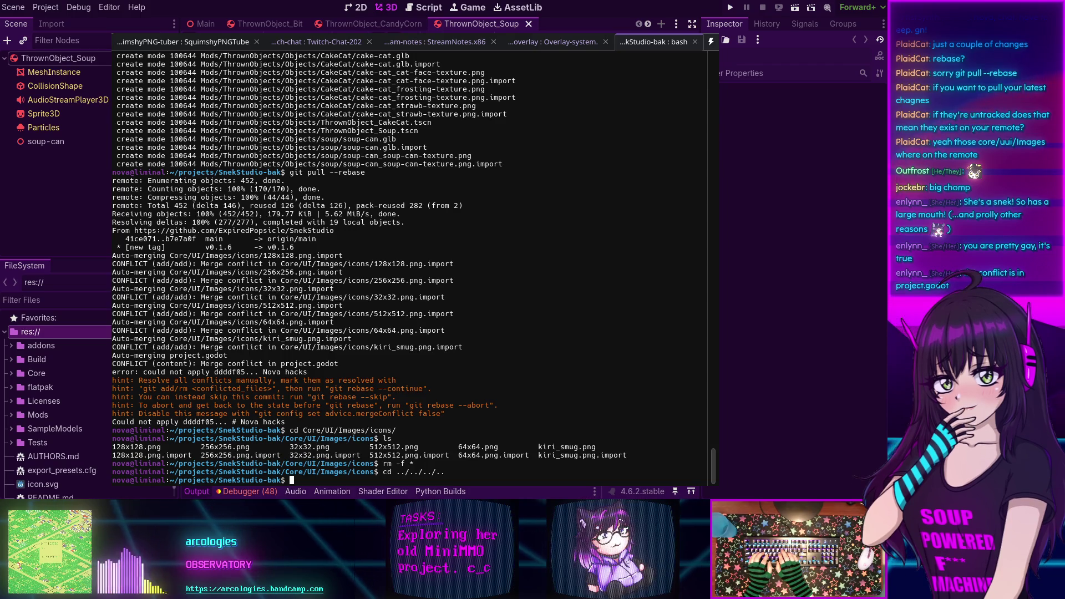
Step: Retry git pull --rebase from history, which fails on unmerged files
{"action": "type", "text": "rm -f *"}
{"action": "key", "text": "Up"}
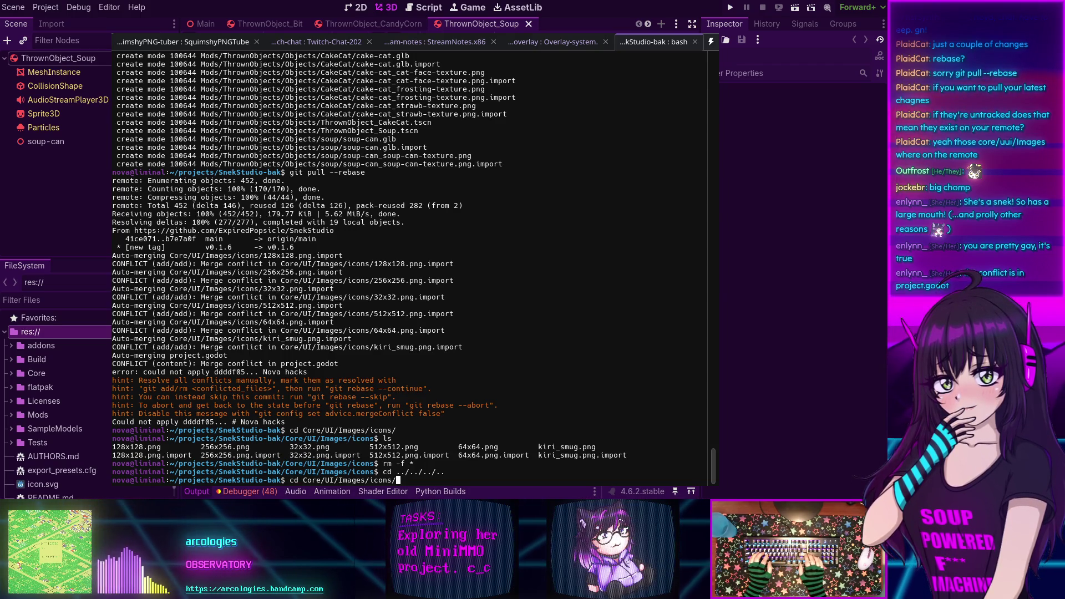
{"action": "key", "text": "Return"}
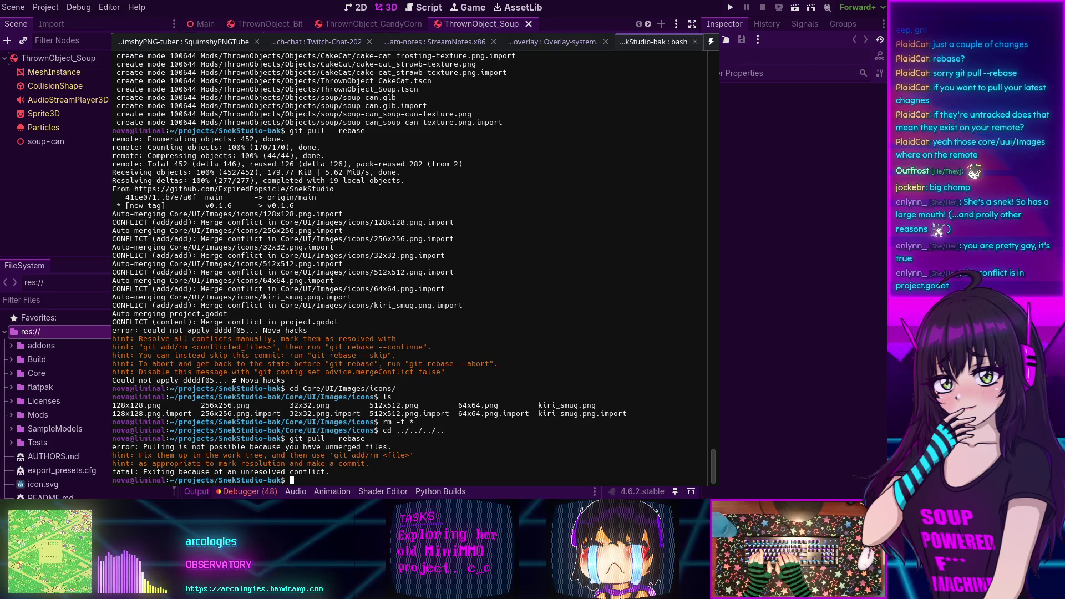
Step: Stage all changes, commit them as "moar hacks", and retry git pull --rebase
{"action": "type", "text": "git a"}
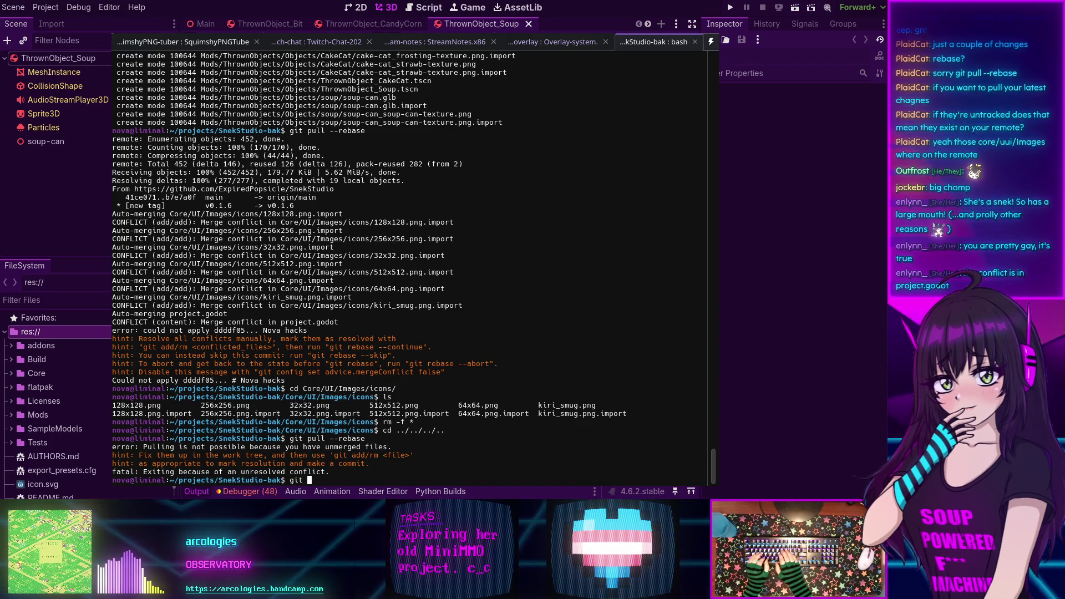
{"action": "type", "text": "dd --a"}
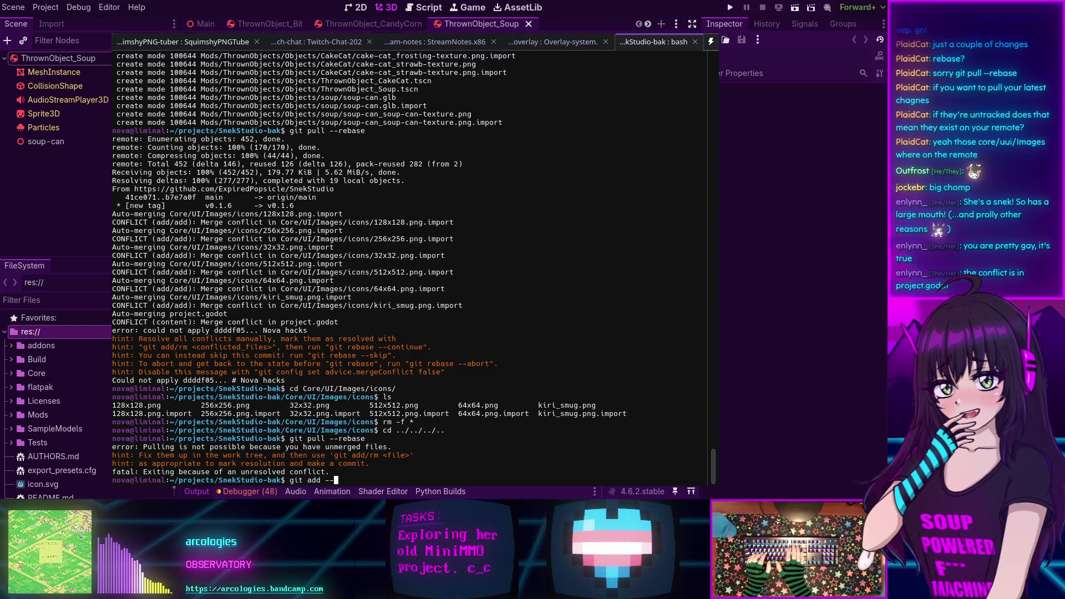
{"action": "type", "text": "l"}
{"action": "key", "text": "Return"}
{"action": "type", "text": "git commit 0"}
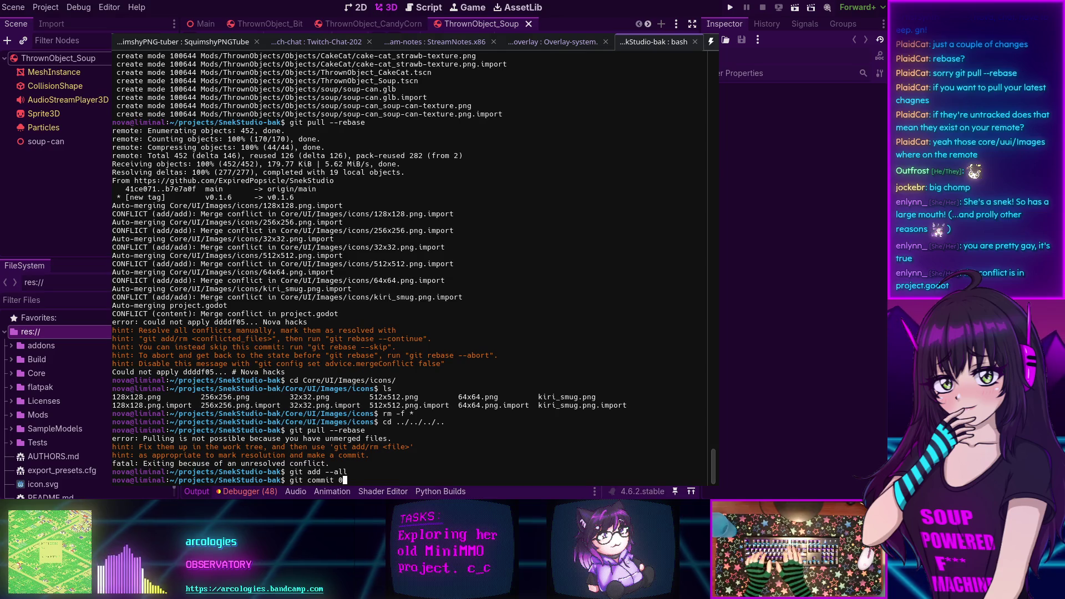
{"action": "key", "text": "BackSpace"}
{"action": "type", "text": "moar h"}
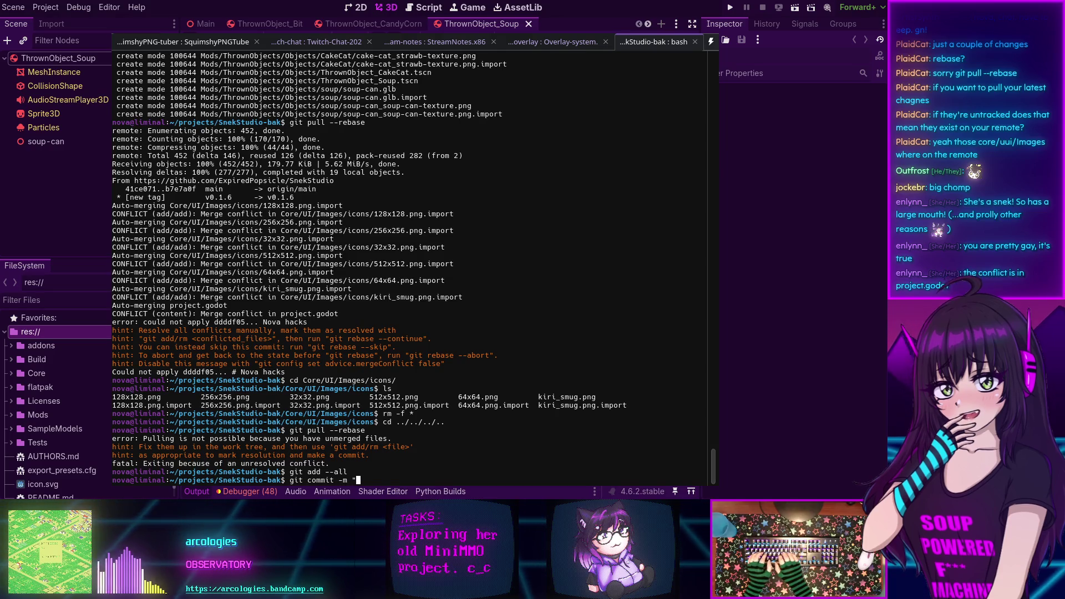
{"action": "type", "text": "acks\""}
{"action": "key", "text": "Return"}
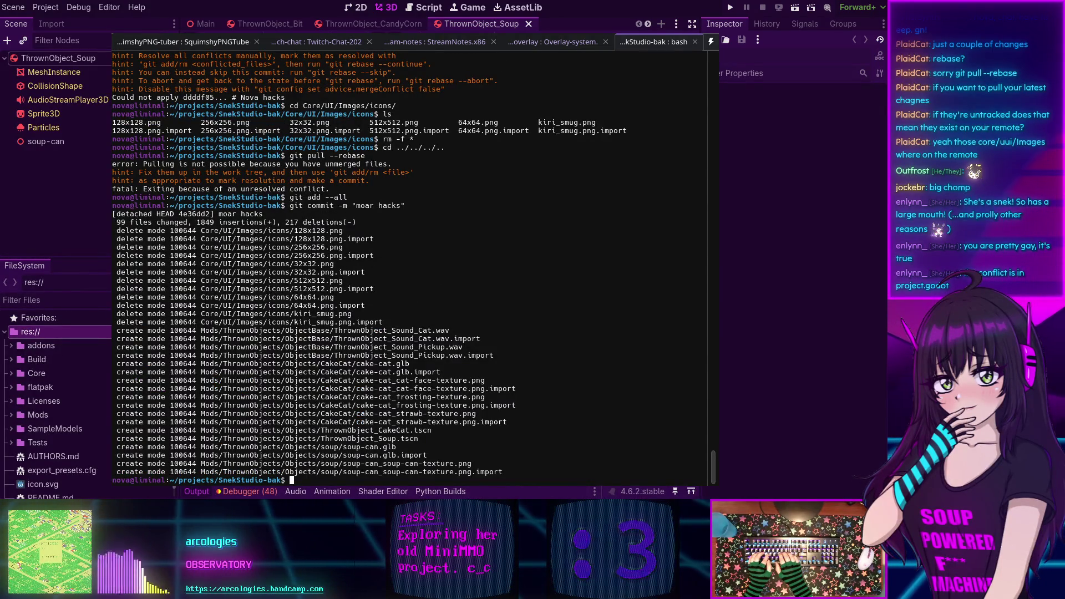
{"action": "key", "text": "Up"}
{"action": "key", "text": "Up"}
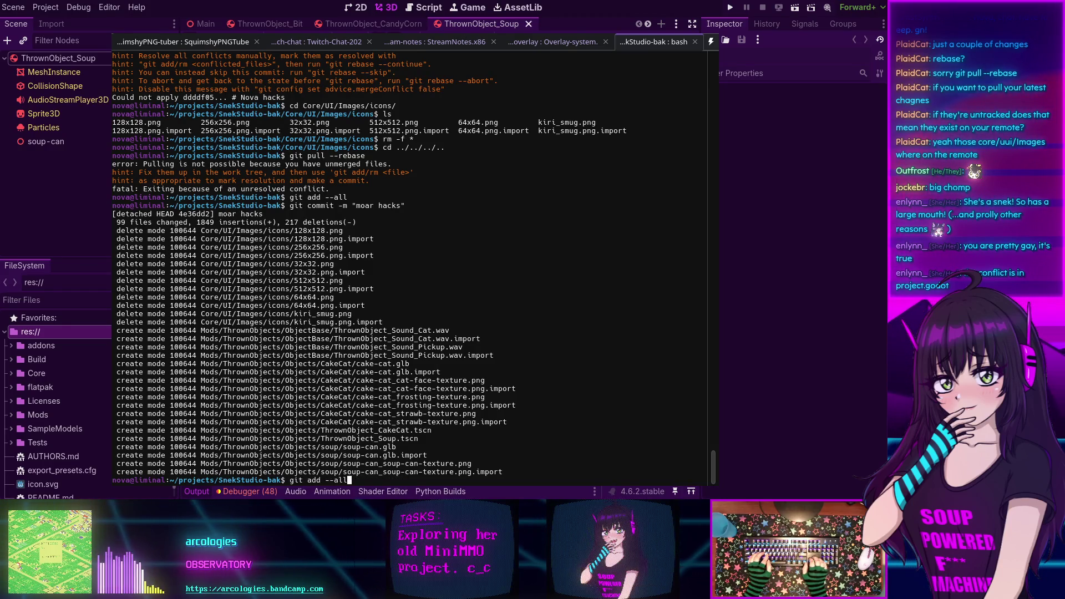
{"action": "key", "text": "Return"}
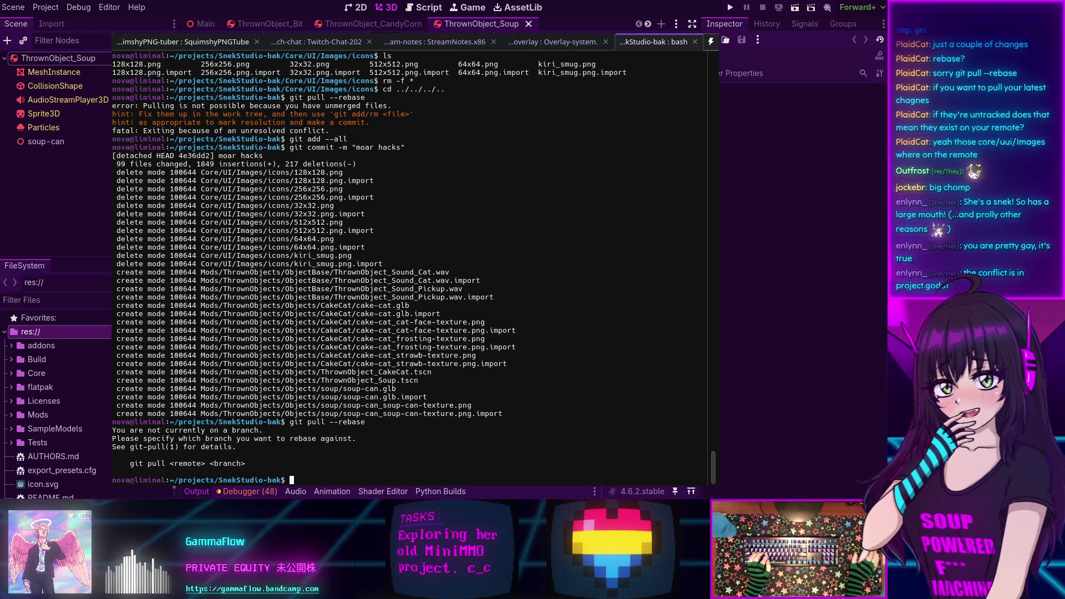
Step: Review the terminal output and run git branch to check the checked-out branch
{"action": "scroll", "coordinate": [385, 233], "scroll_direction": "up", "scroll_amount": 15}
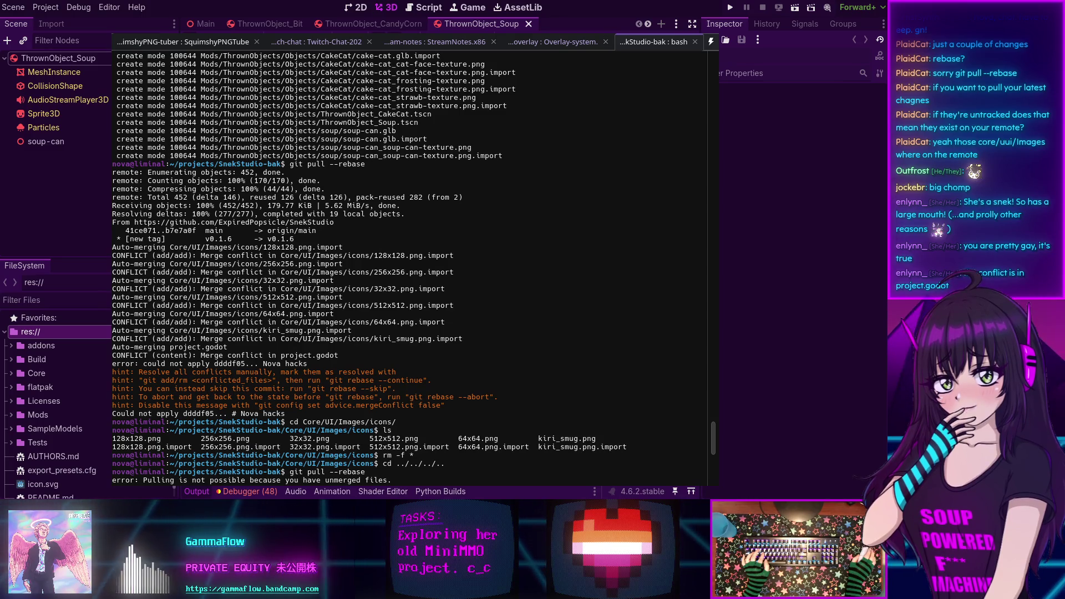
{"action": "scroll", "coordinate": [383, 240], "scroll_direction": "down", "scroll_amount": 1}
{"action": "scroll", "coordinate": [389, 239], "scroll_direction": "down", "scroll_amount": 14}
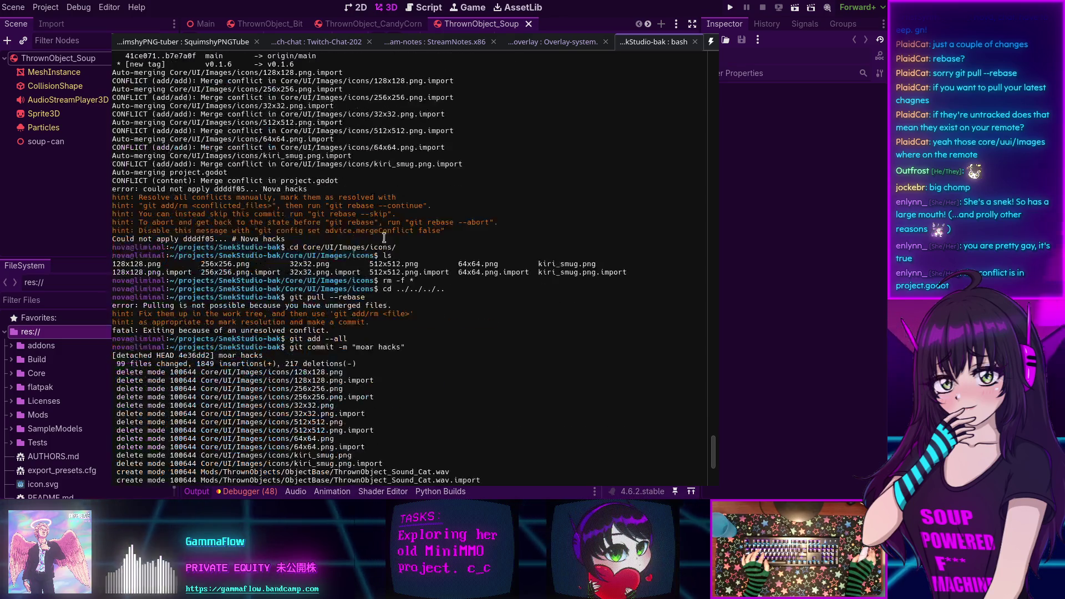
{"action": "type", "text": "git branch"}
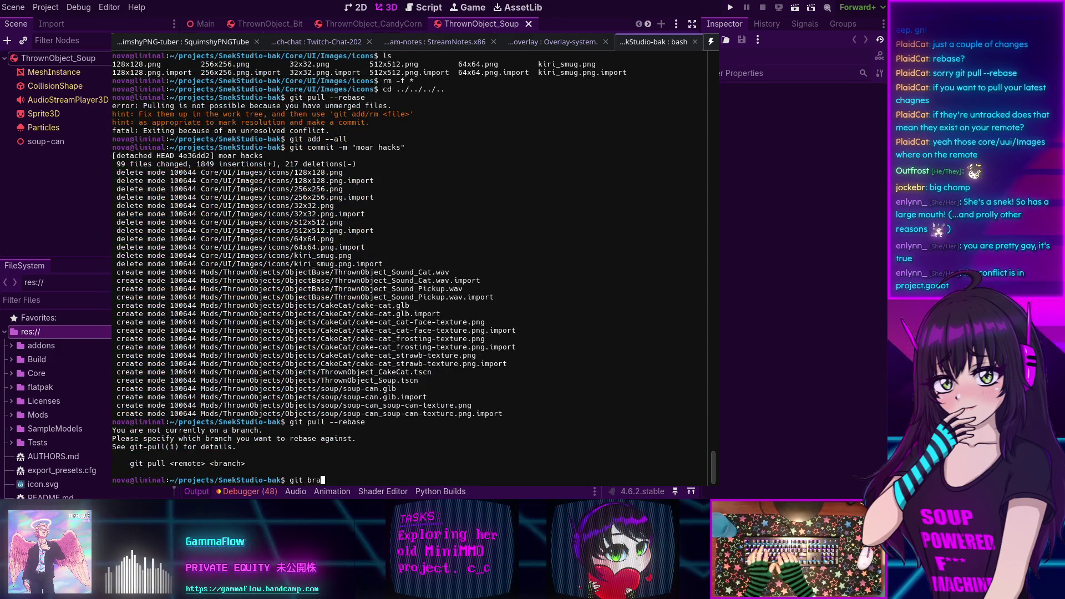
{"action": "key", "text": "Return"}
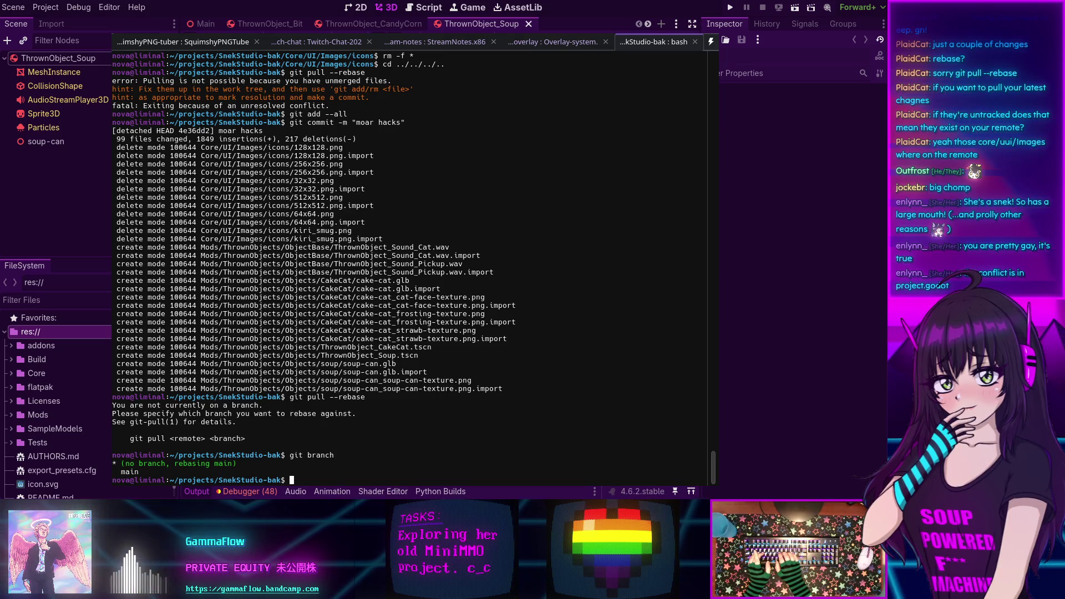
Step: Run git rebase --continue to finish the interrupted rebase onto main
{"action": "type", "text": "git "}
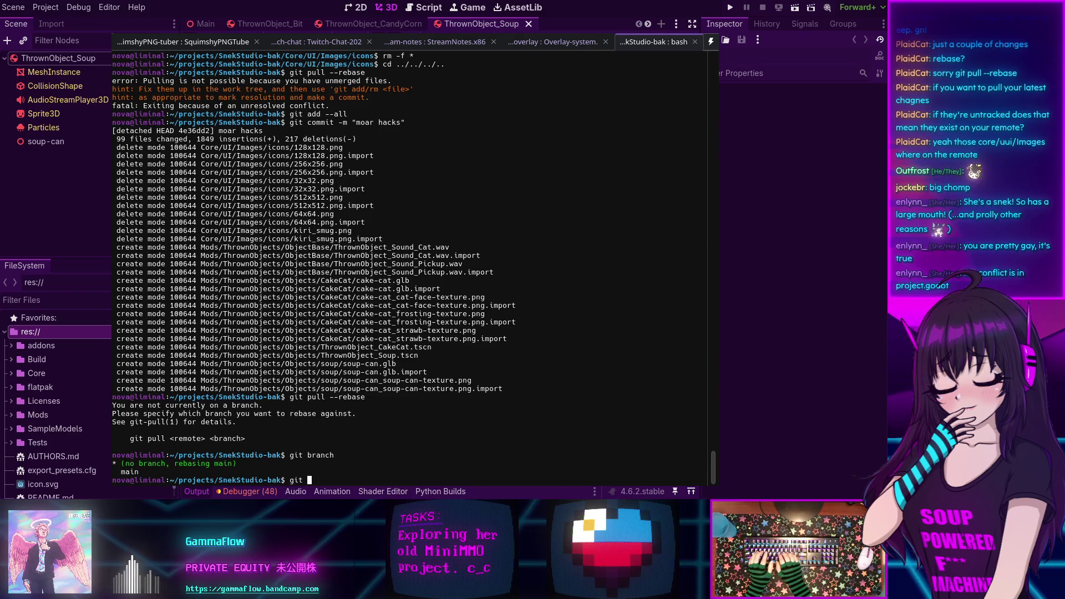
{"action": "type", "text": "bran"}
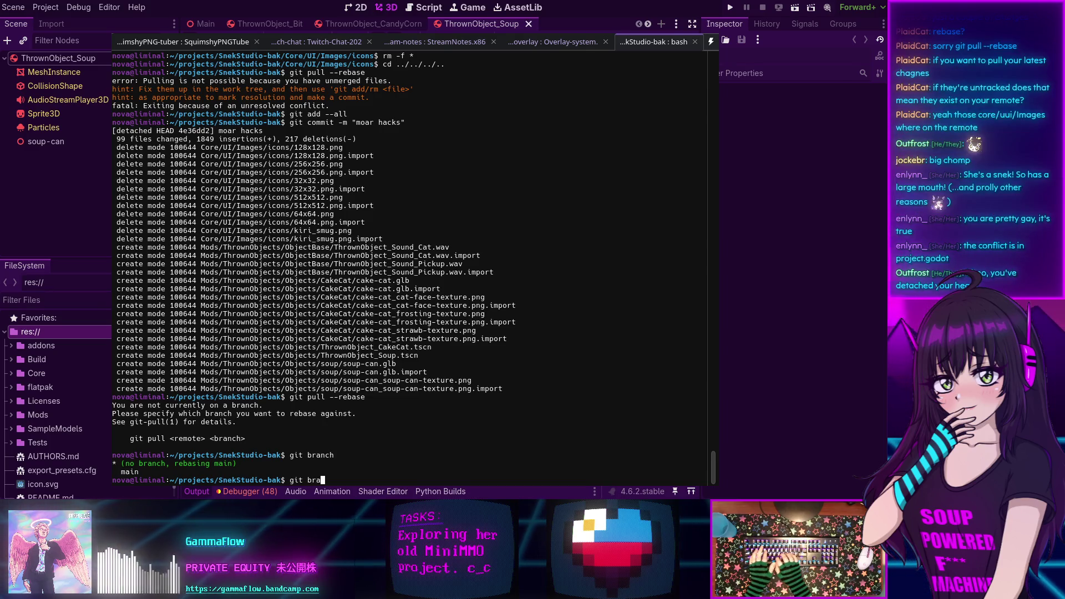
{"action": "type", "text": "ch"}
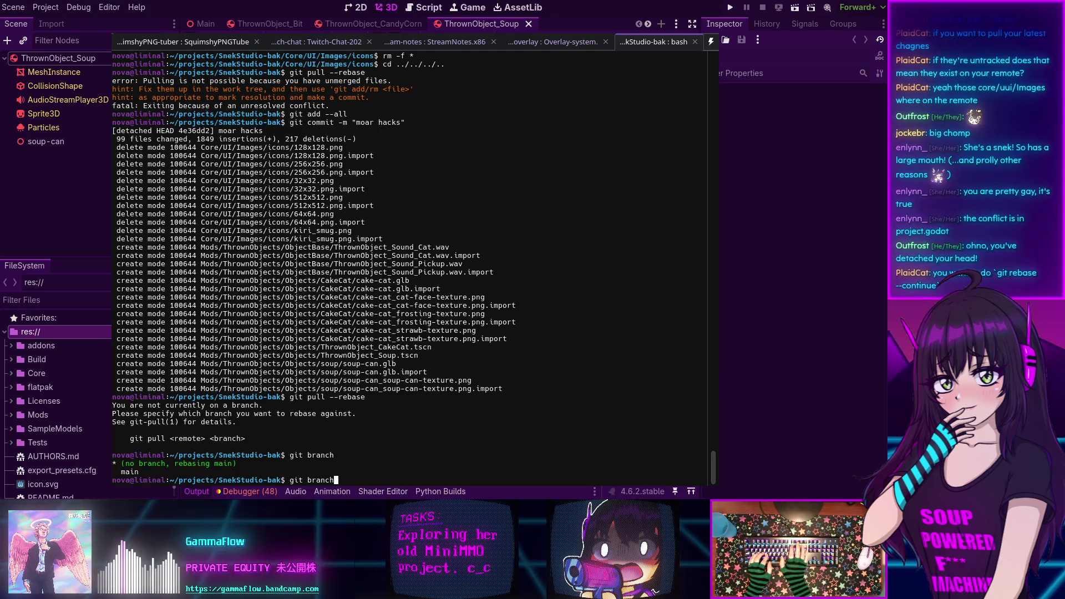
{"action": "key", "text": "BackSpace"}
{"action": "key", "text": "BackSpace"}
{"action": "key", "text": "BackSpace"}
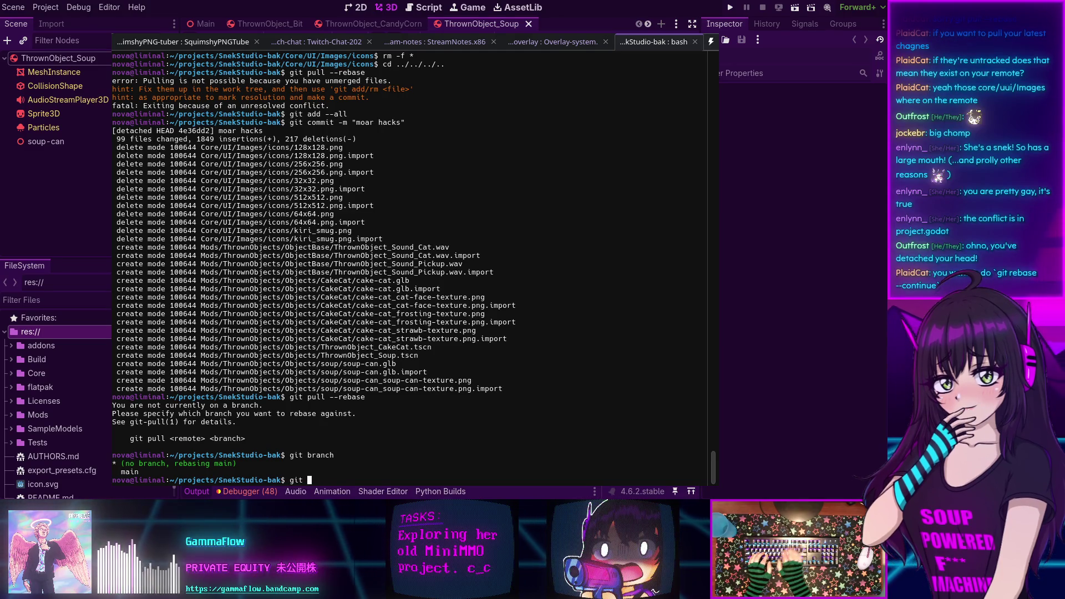
{"action": "type", "text": "rebase --cont"}
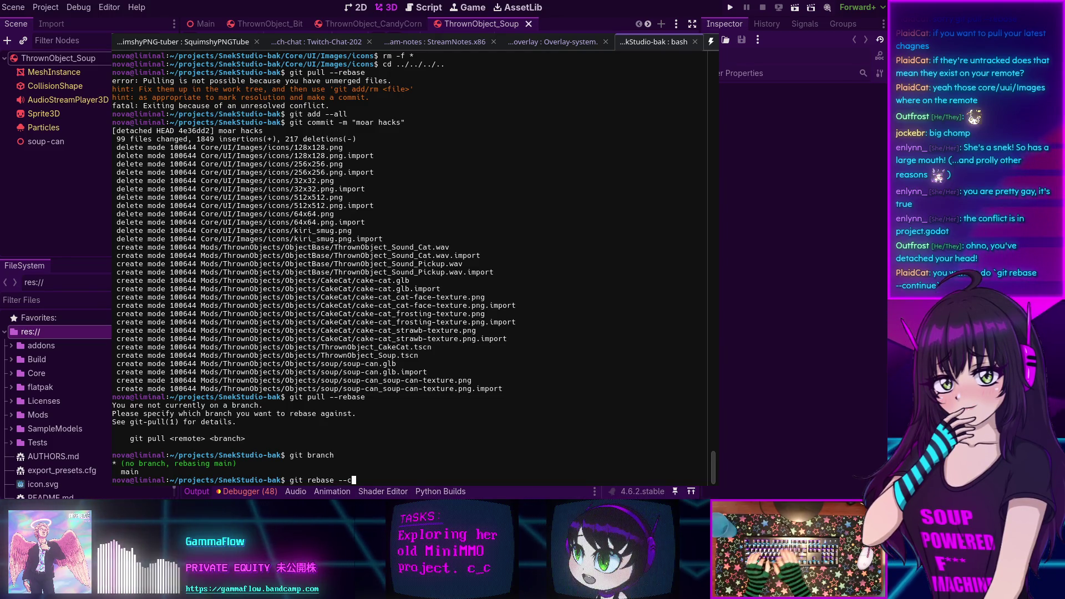
{"action": "type", "text": "inue"}
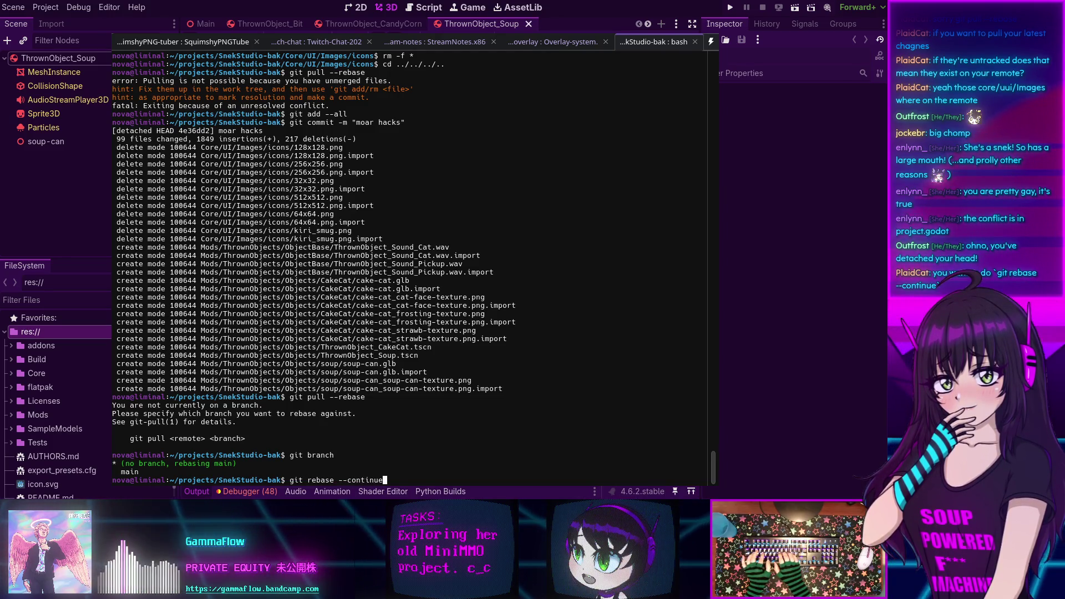
{"action": "key", "text": "Return"}
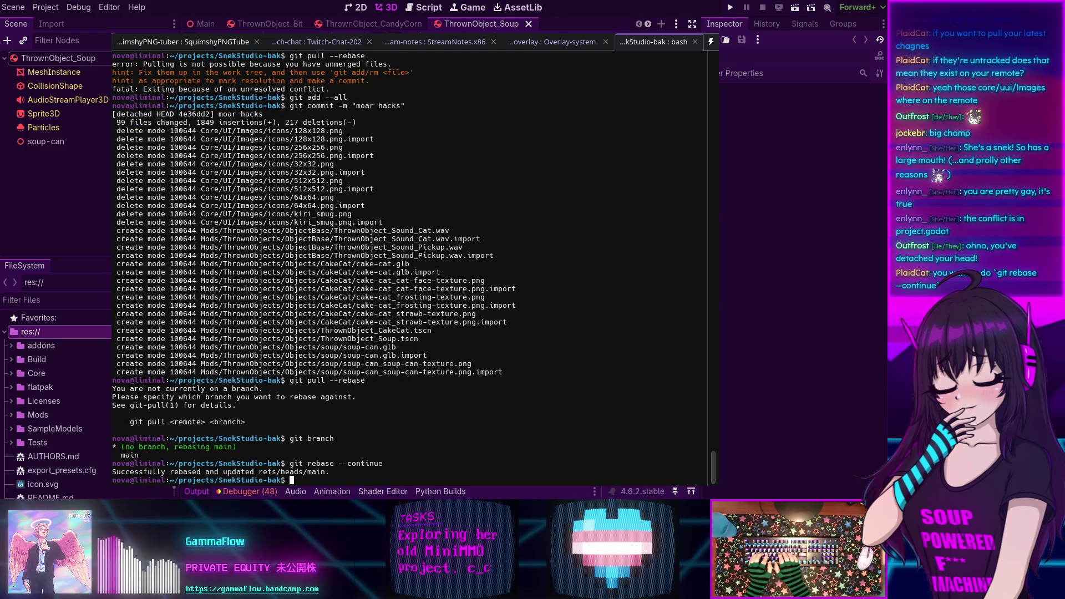
{"action": "key", "text": "Return"}
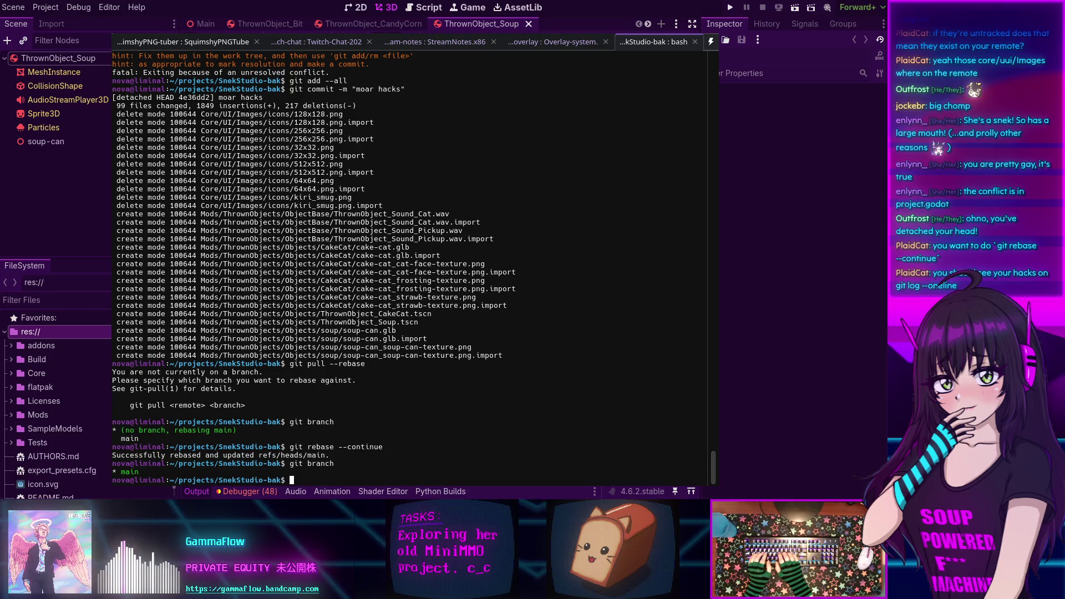
Step: View git log --oneline showing main at "moar hacks", quit the pager, and hide the terminal
{"action": "type", "text": "git log --o"}
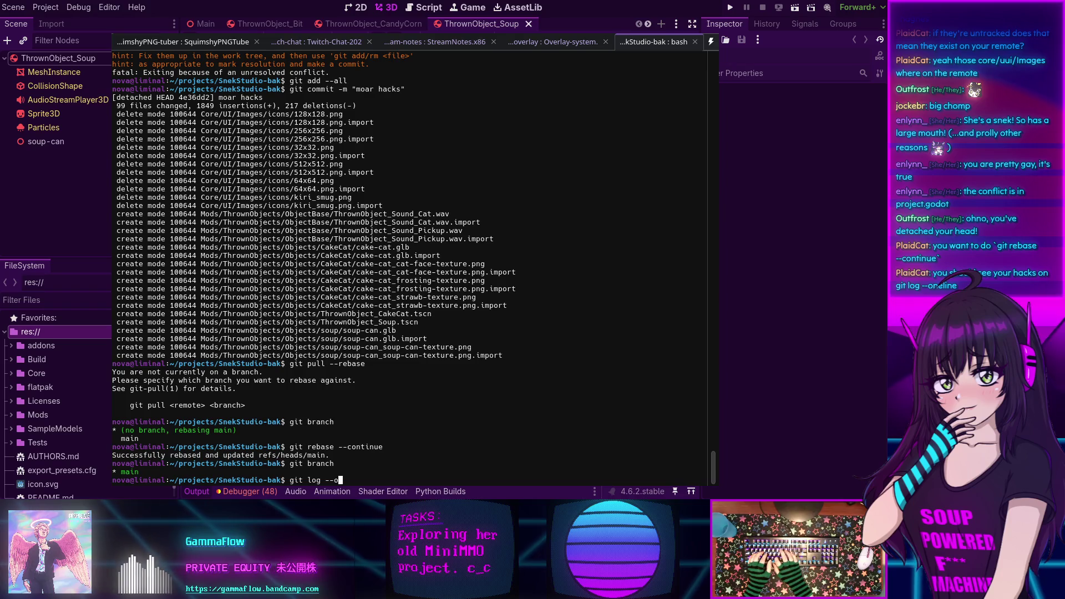
{"action": "type", "text": "eline"}
{"action": "key", "text": "Return"}
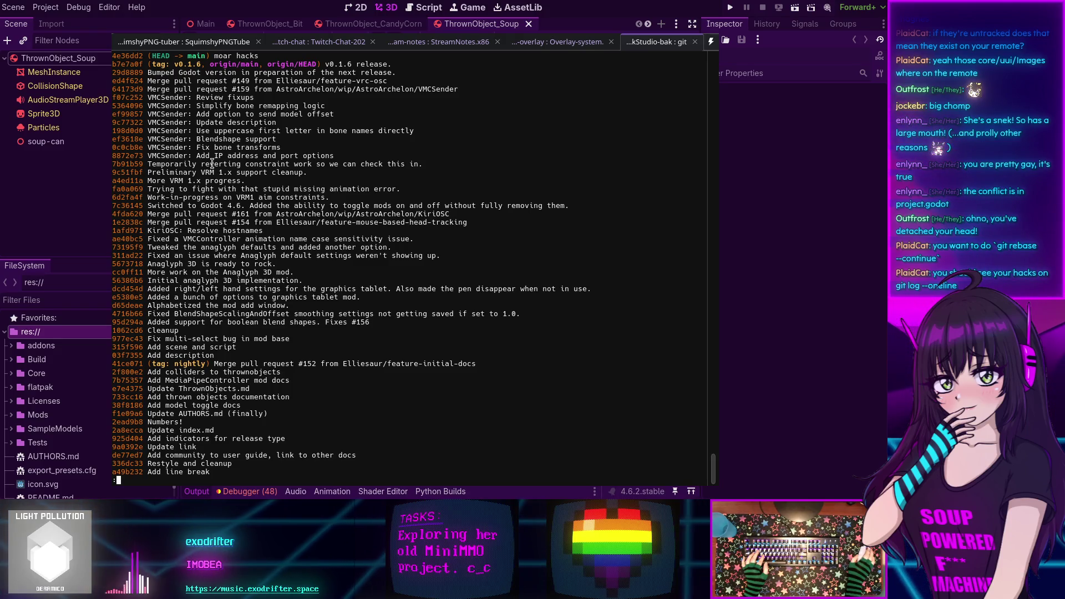
{"action": "scroll", "coordinate": [212, 164], "scroll_direction": "up", "scroll_amount": 4}
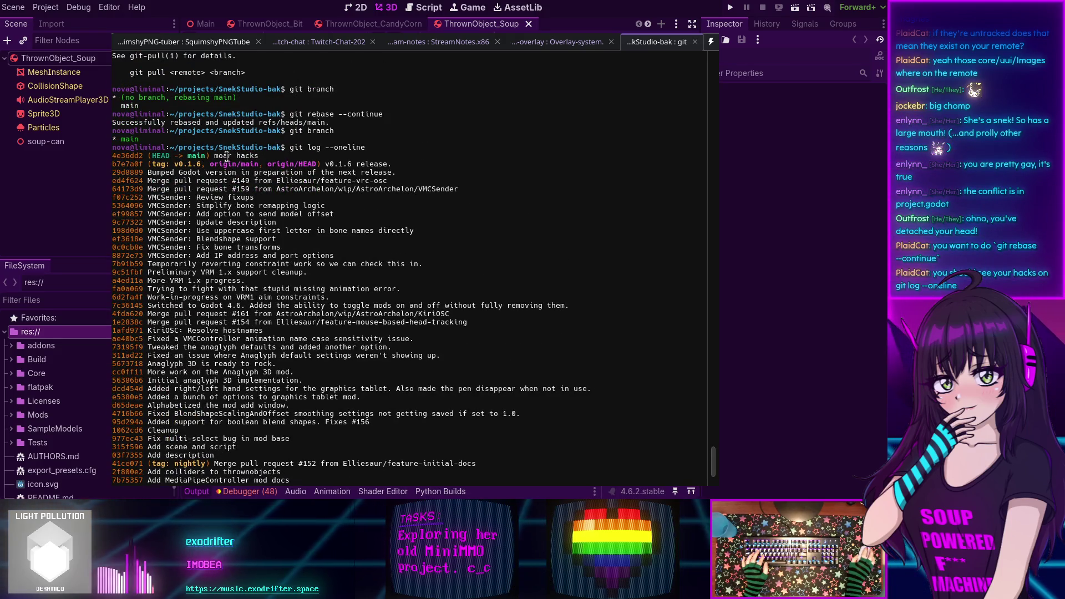
{"action": "triple_click", "coordinate": [249, 157]}
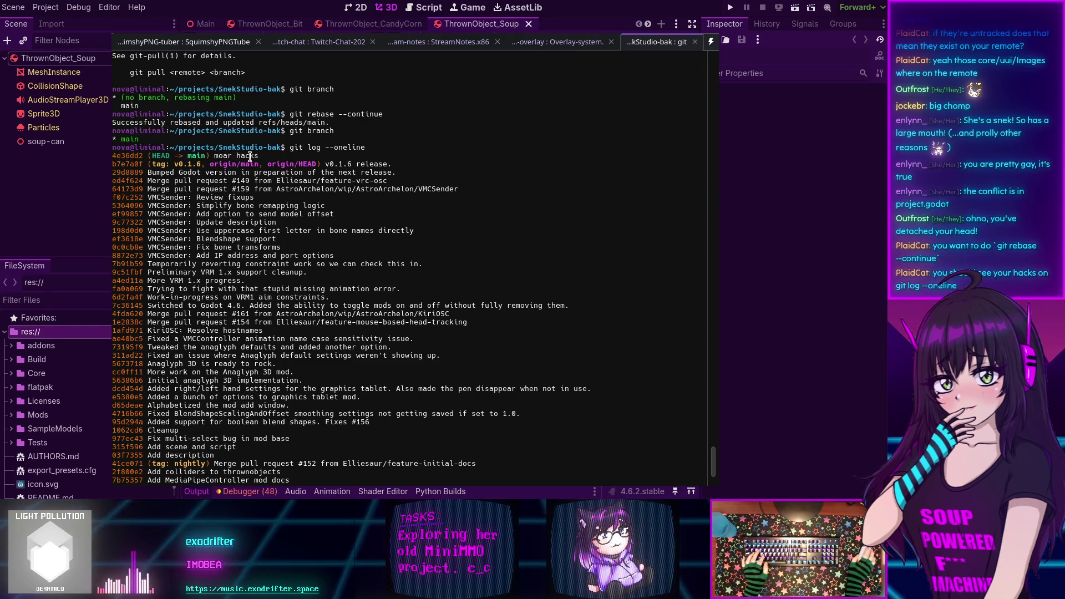
{"action": "scroll", "coordinate": [252, 158], "scroll_direction": "down", "scroll_amount": 4}
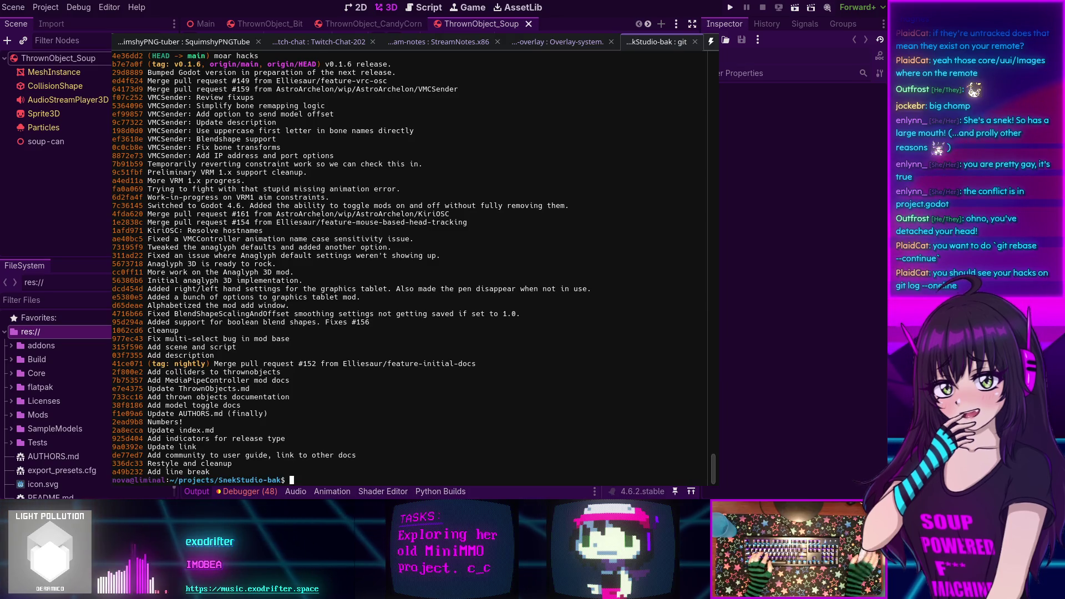
{"action": "key", "text": "q"}
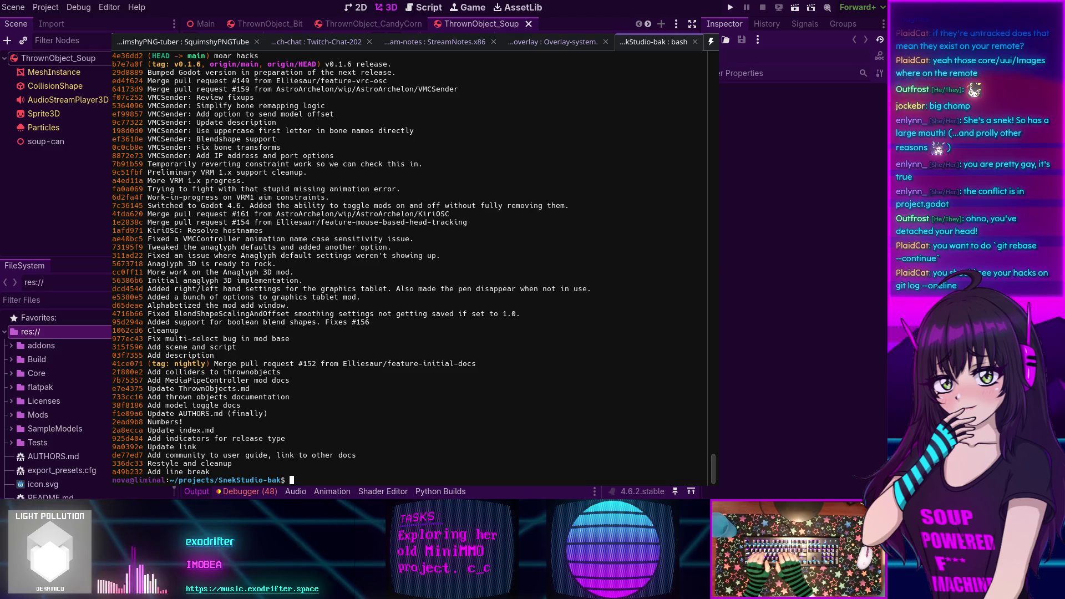
{"action": "key", "text": "alt+Tab"}
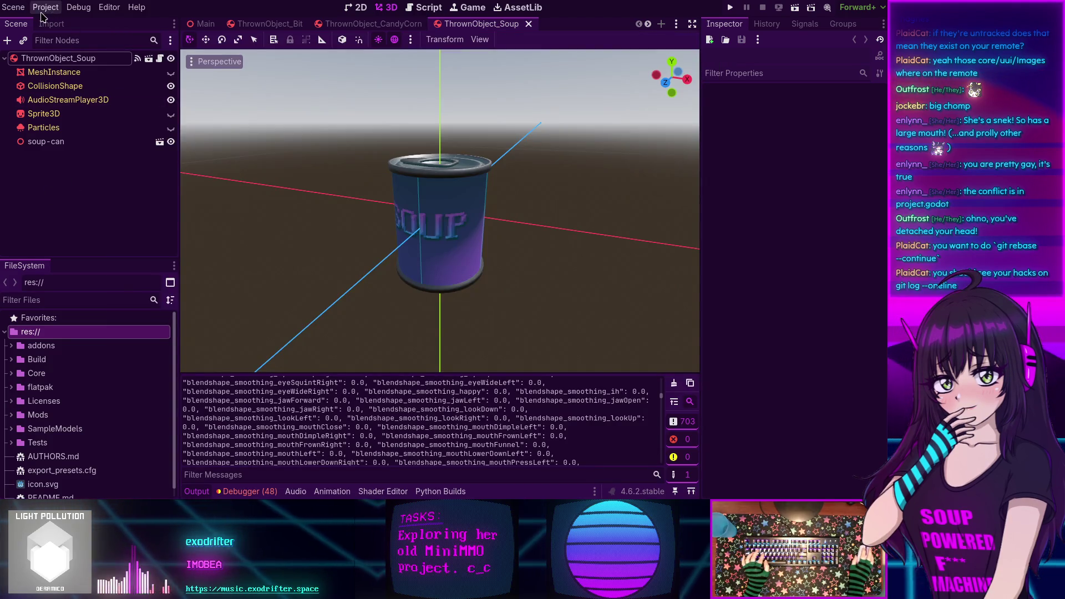
Step: Quit to the Project List and import the SnekStudio-bak folder from projects
{"action": "left_click", "coordinate": [45, 7]}
{"action": "left_click", "coordinate": [71, 174]}
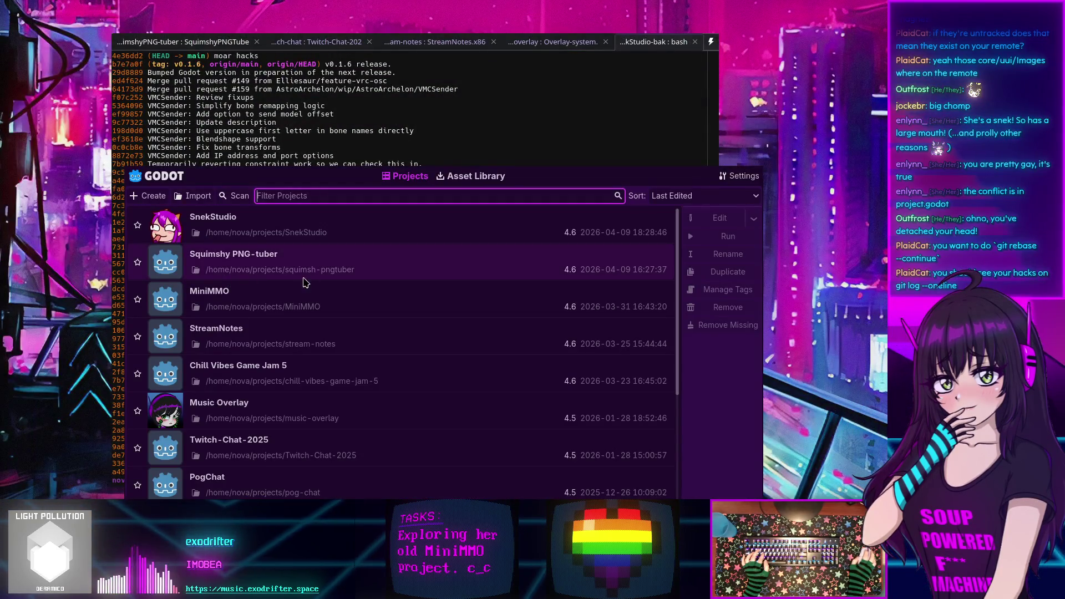
{"action": "left_click", "coordinate": [195, 196]}
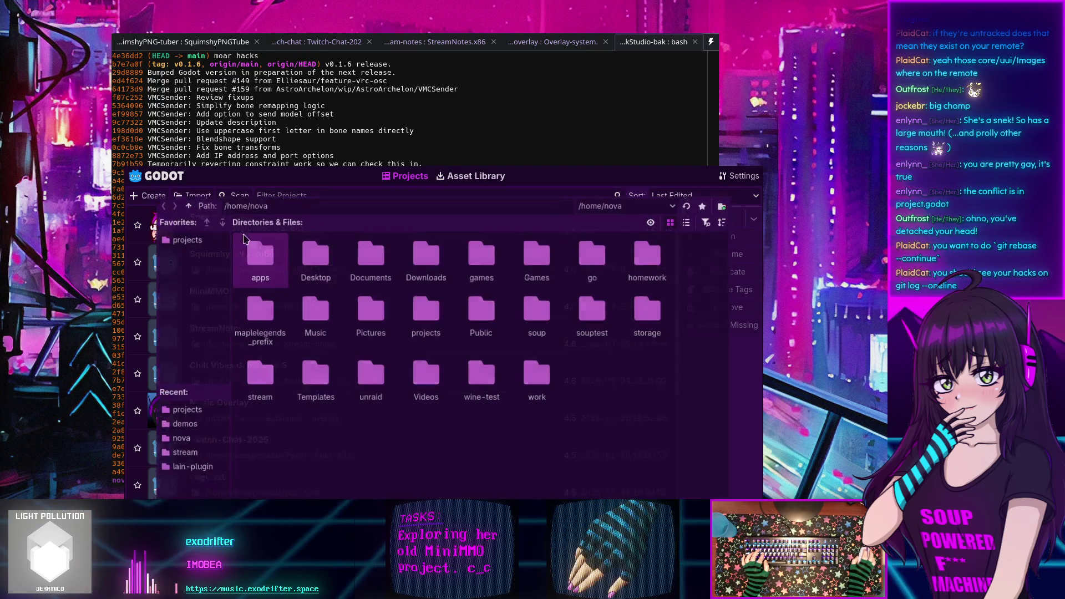
{"action": "left_click", "coordinate": [184, 238]}
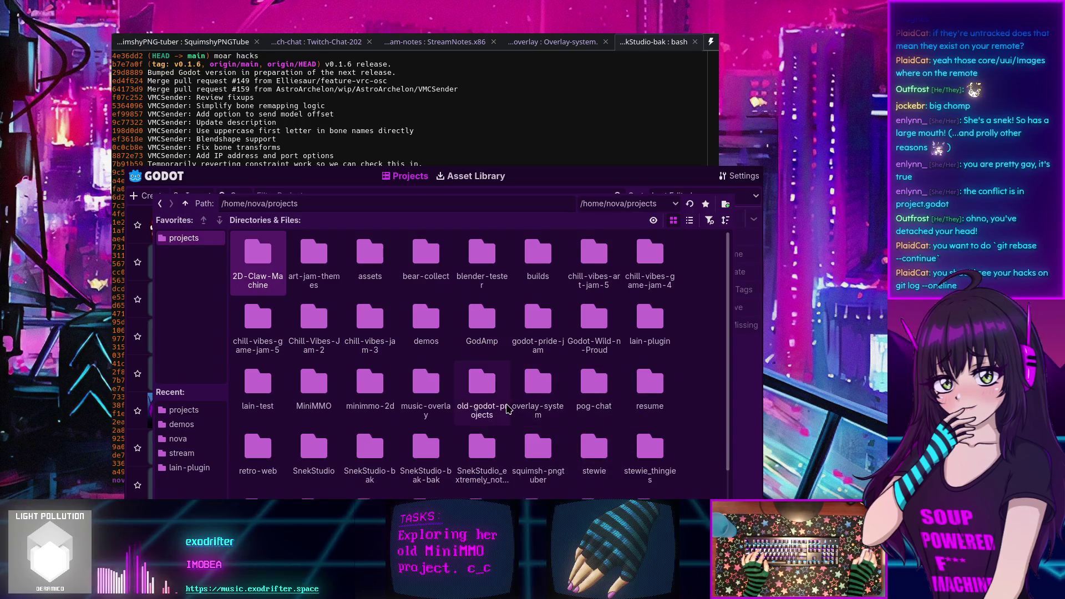
{"action": "left_click", "coordinate": [371, 458]}
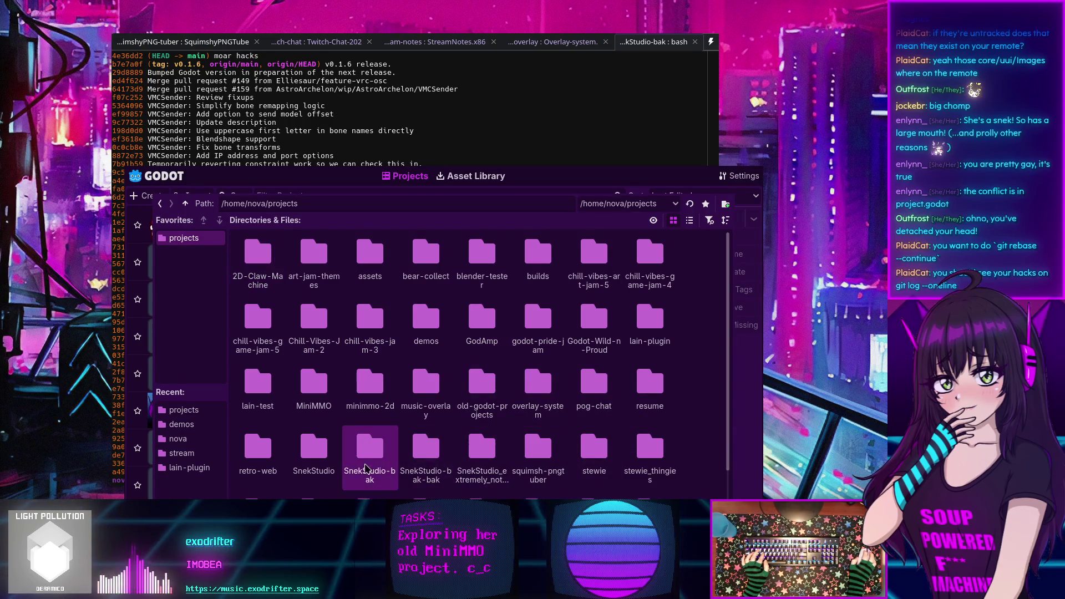
{"action": "key", "text": "Return"}
{"action": "left_click", "coordinate": [388, 442]}
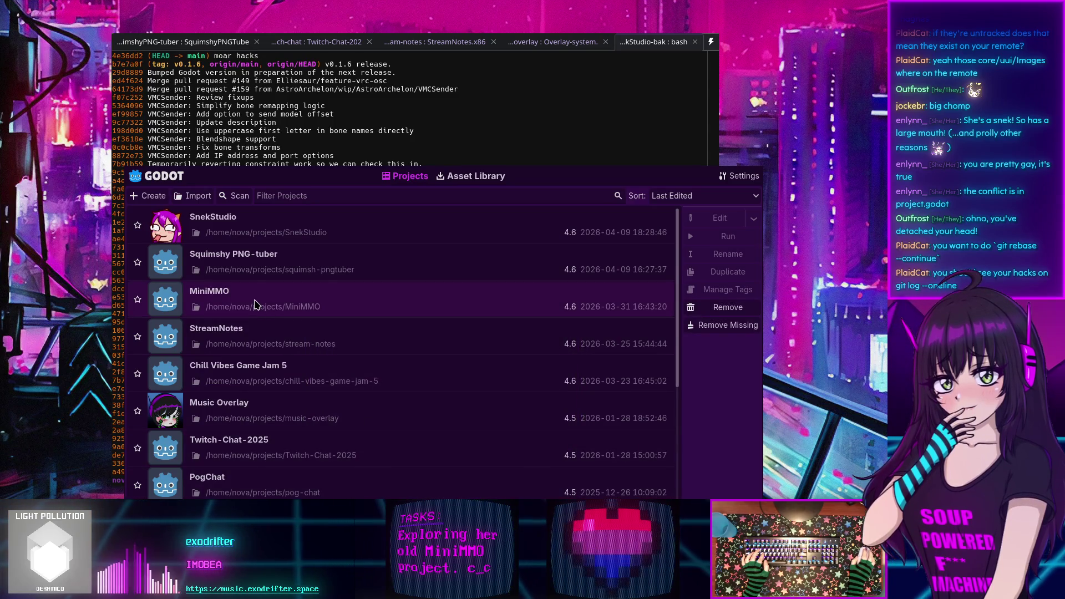
Step: Select the Missing Project entry, glance at the terminal log, and remove it from the list
{"action": "scroll", "coordinate": [273, 283], "scroll_direction": "down", "scroll_amount": 10}
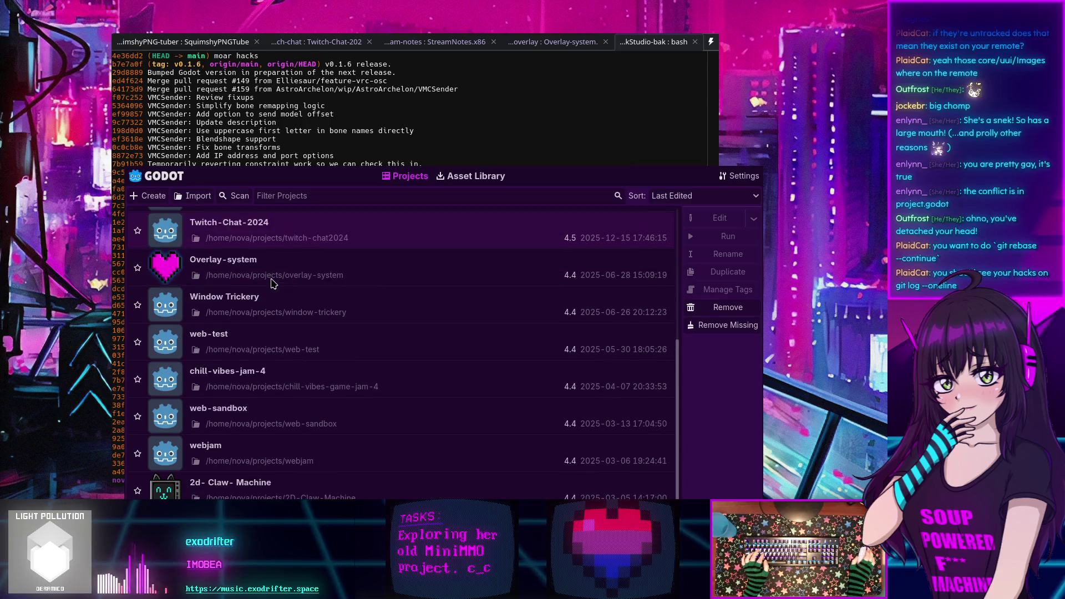
{"action": "scroll", "coordinate": [270, 278], "scroll_direction": "up", "scroll_amount": 10}
{"action": "scroll", "coordinate": [267, 277], "scroll_direction": "down", "scroll_amount": 10}
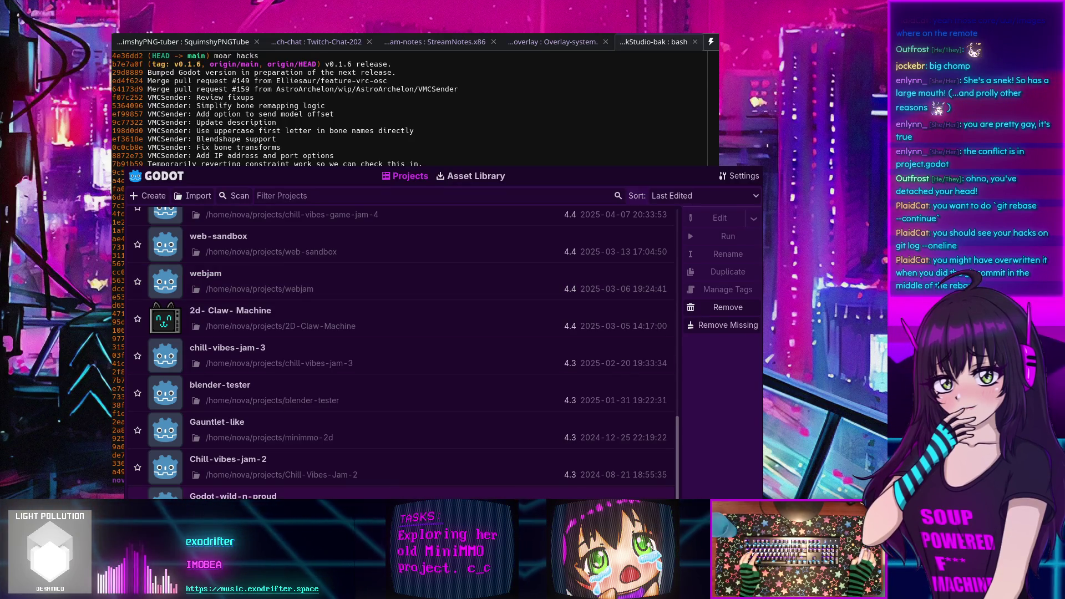
{"action": "left_click", "coordinate": [315, 431]}
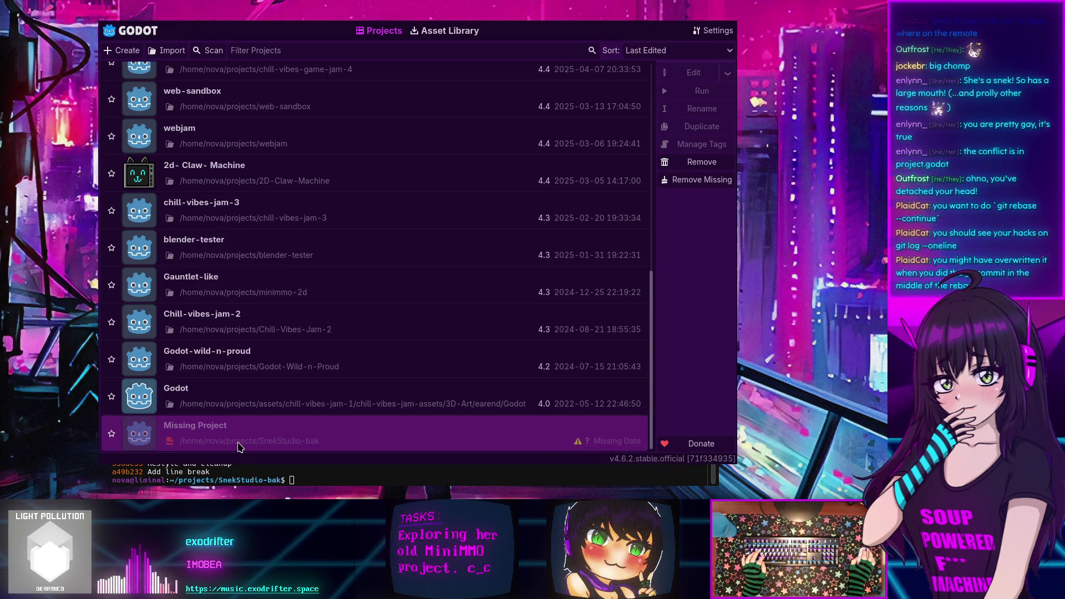
{"action": "left_click", "coordinate": [340, 477]}
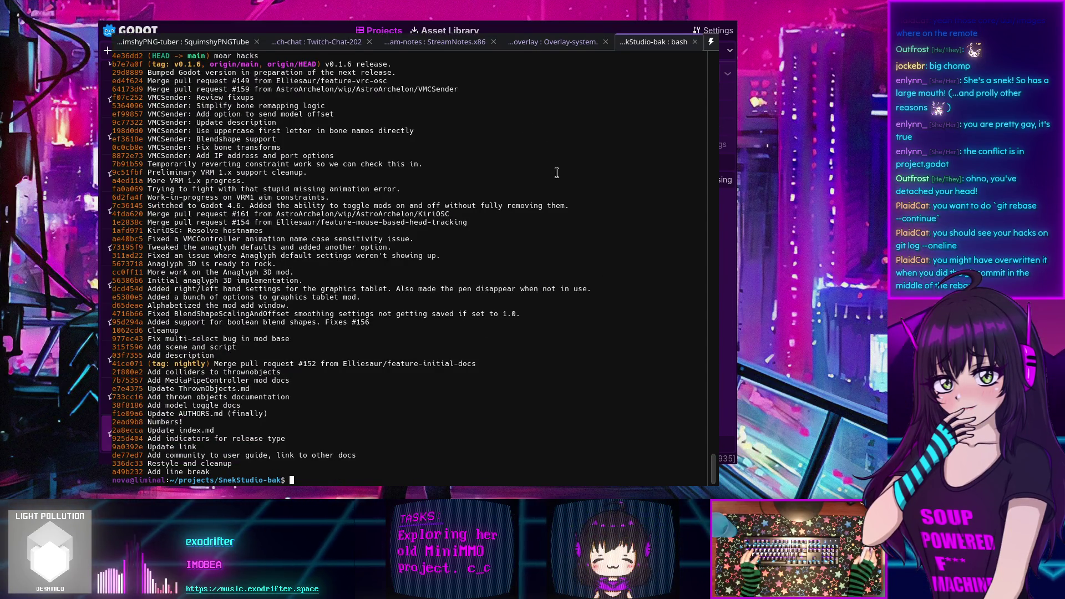
{"action": "key", "text": "F12"}
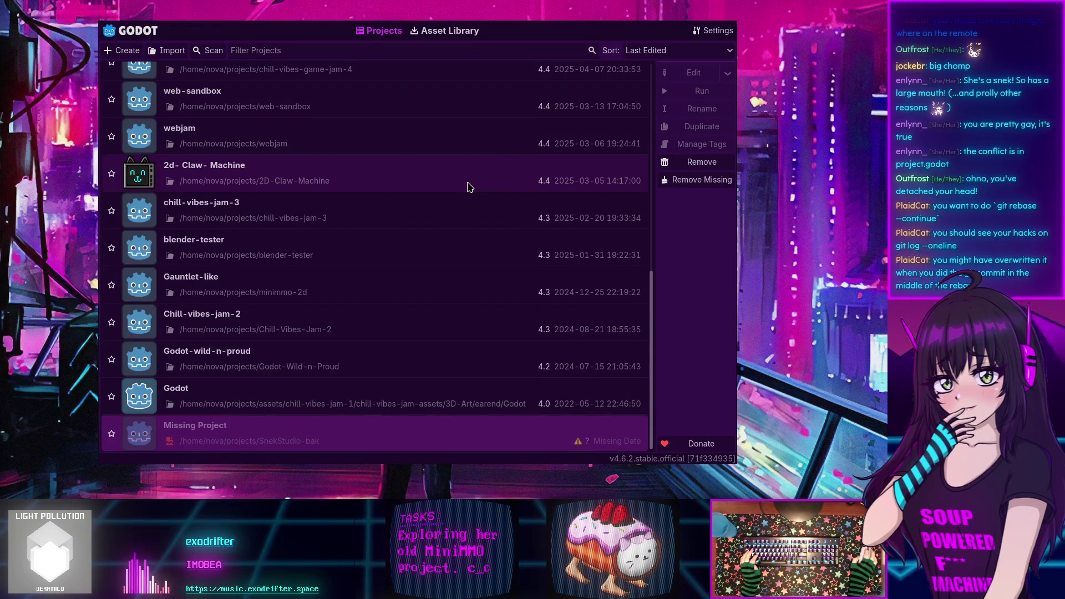
{"action": "right_click", "coordinate": [265, 436]}
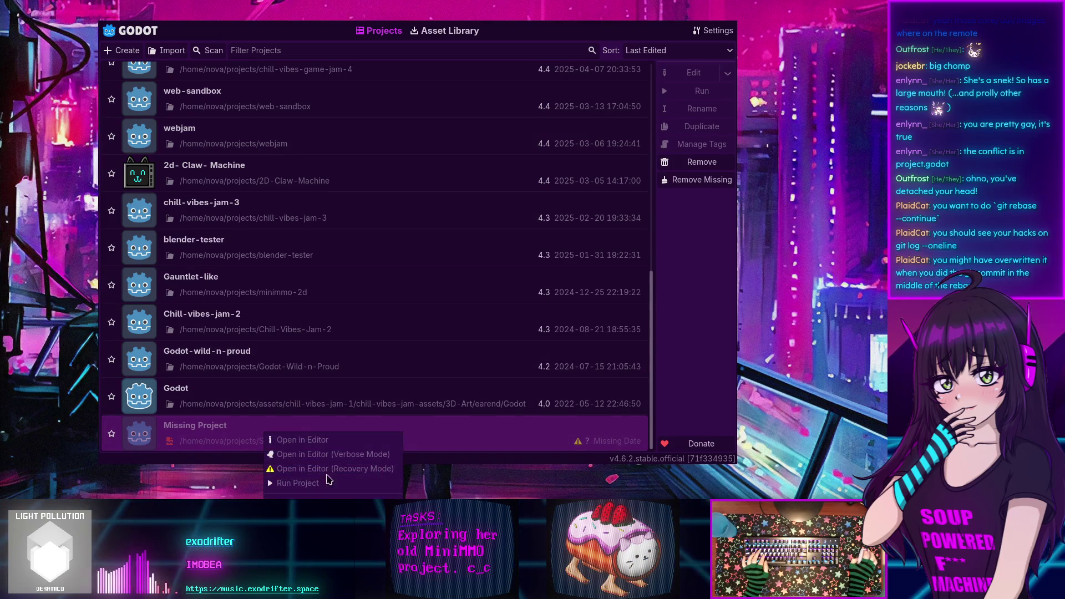
{"action": "key", "text": "Delete"}
{"action": "left_click", "coordinate": [388, 261]}
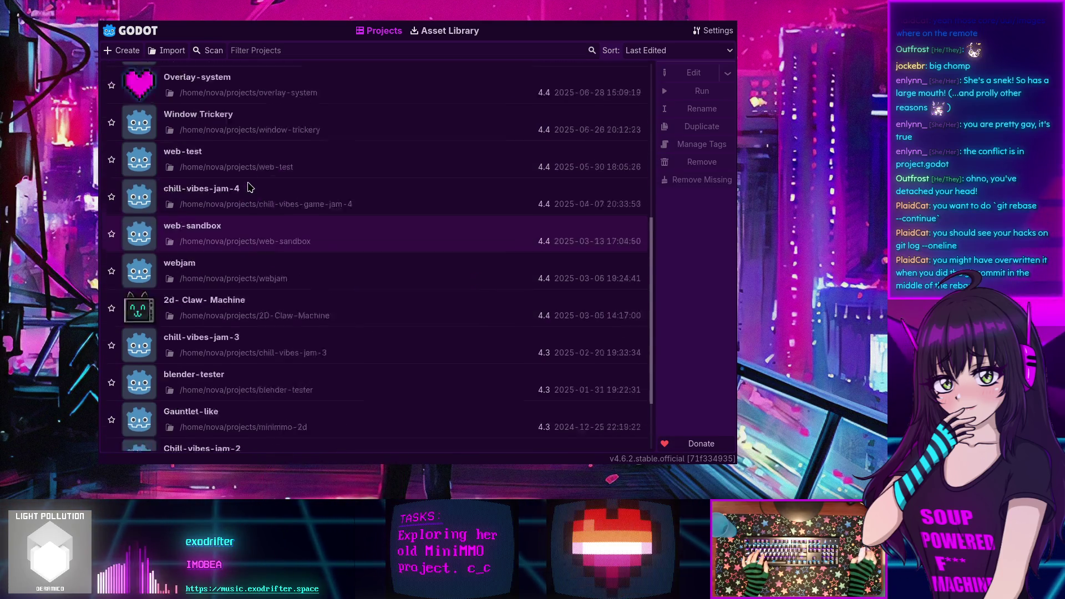
Step: Re-import SnekStudio-bak's project.godot, then select Gauntlet-like and close the manager
{"action": "left_click", "coordinate": [166, 50]}
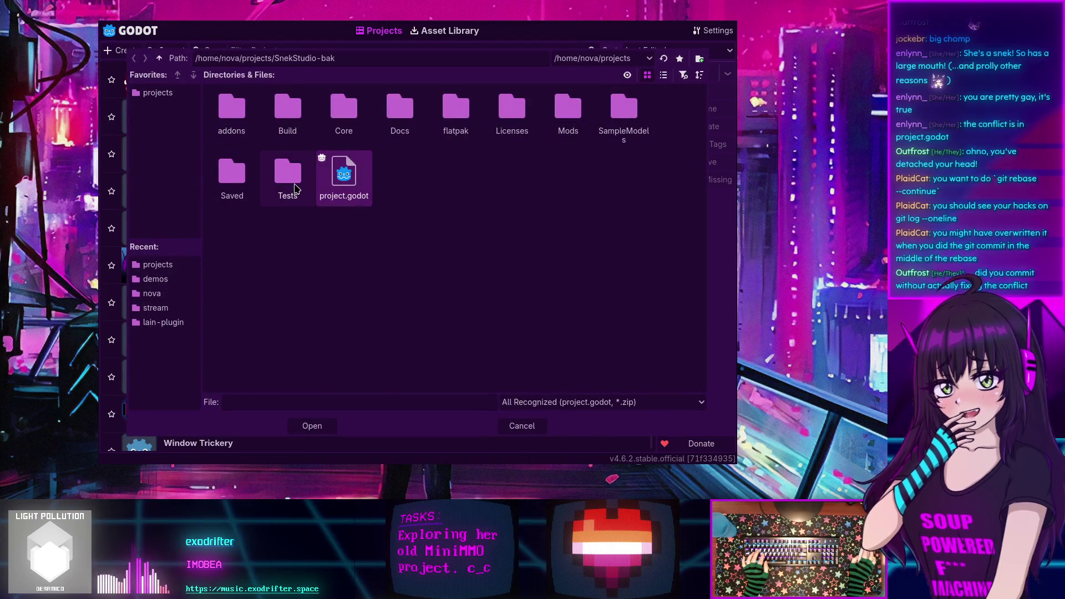
{"action": "left_click", "coordinate": [313, 425]}
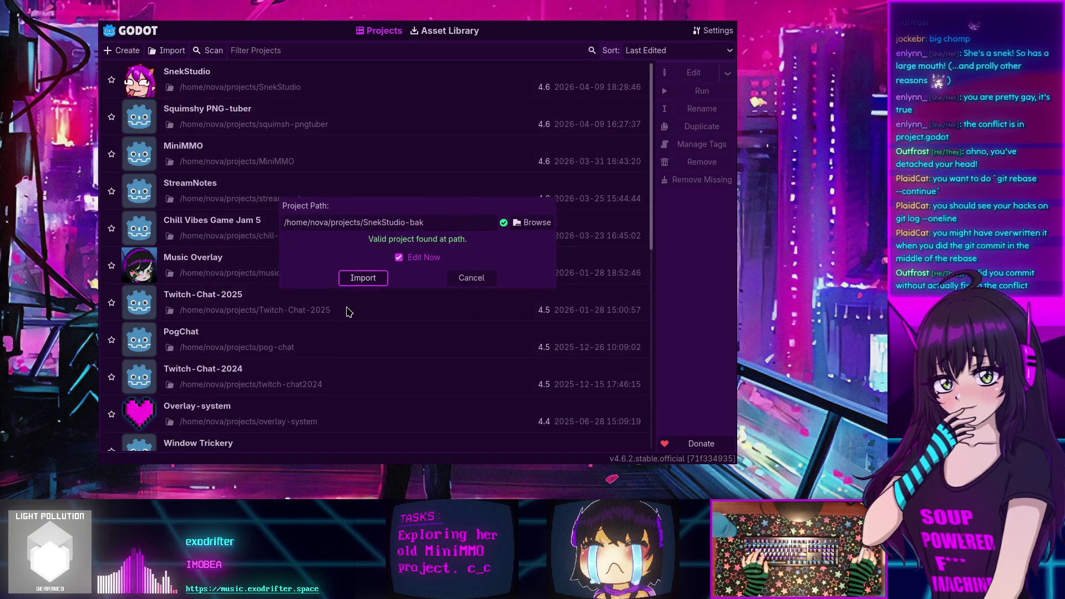
{"action": "left_click", "coordinate": [356, 280]}
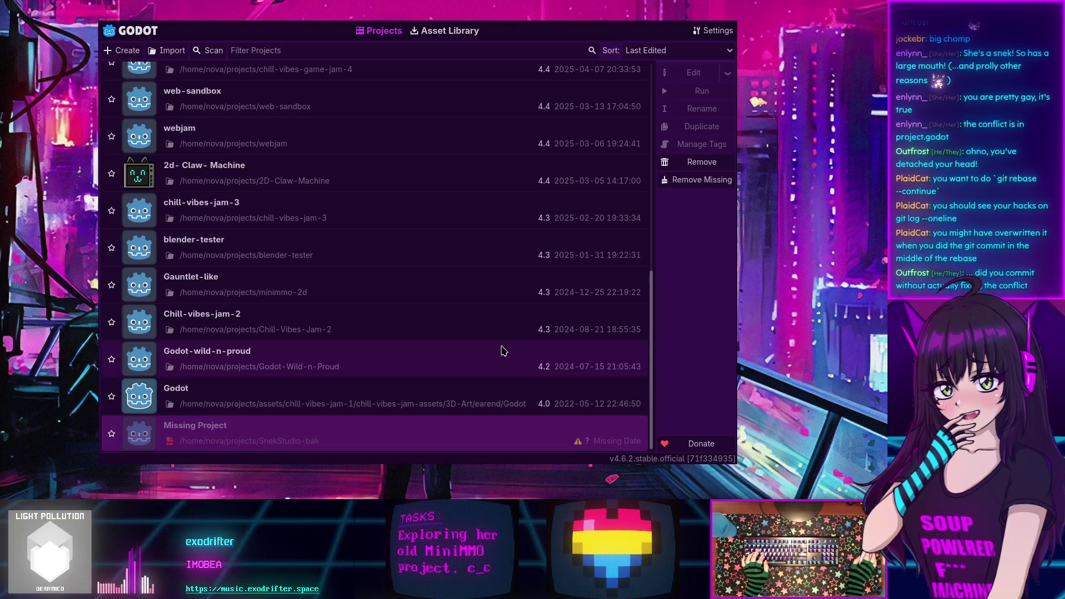
{"action": "left_click", "coordinate": [355, 288]}
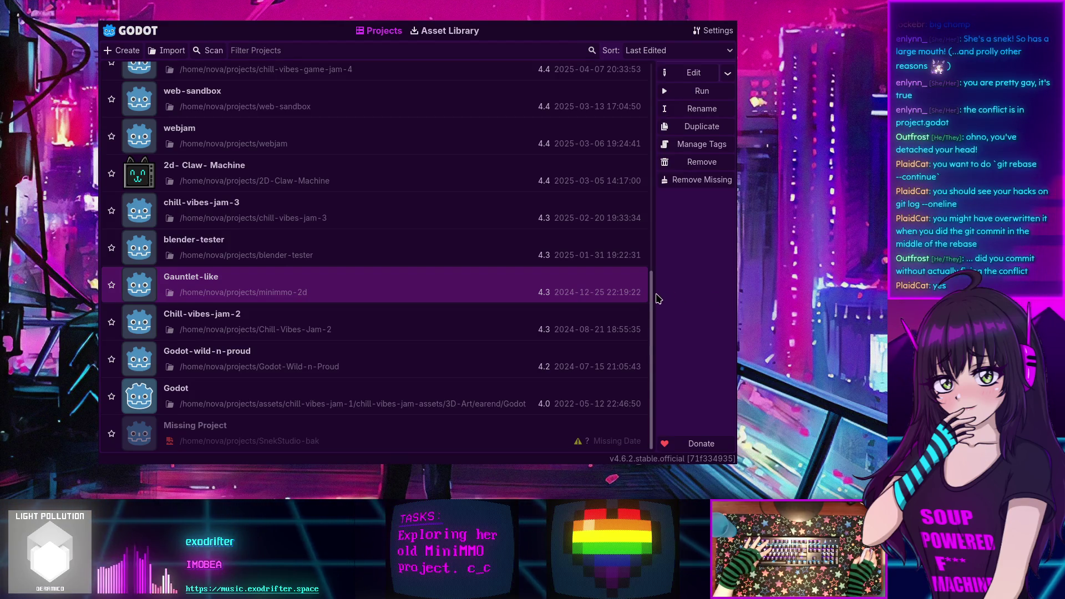
{"action": "key", "text": "Return"}
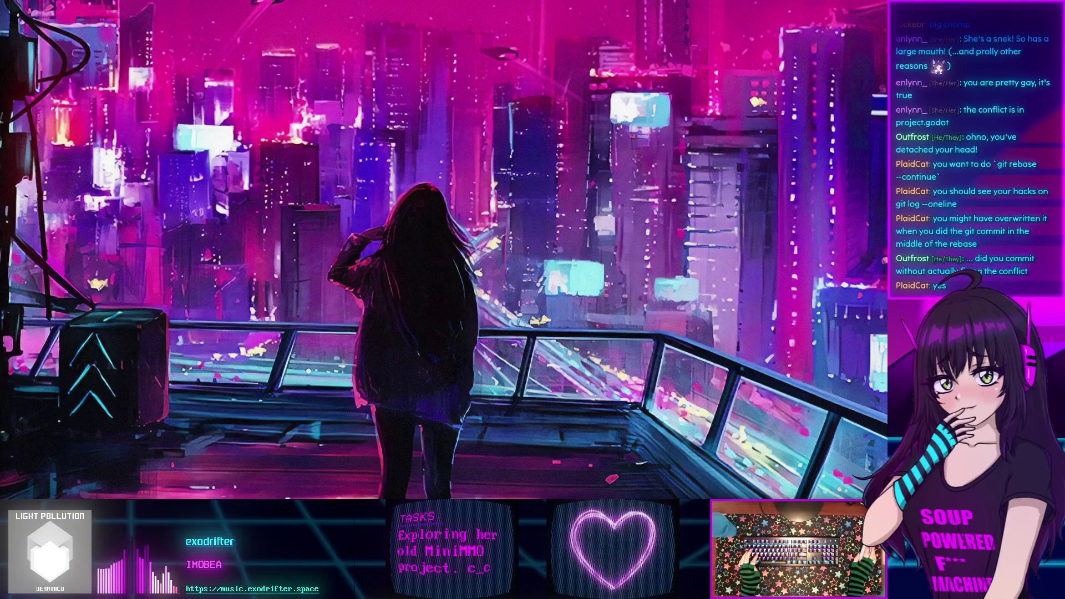
Step: Delete SnekStudio-bak and recreate it as a copy of SnekStudio-bak-bak from the projects folder
{"action": "key", "text": "F12"}
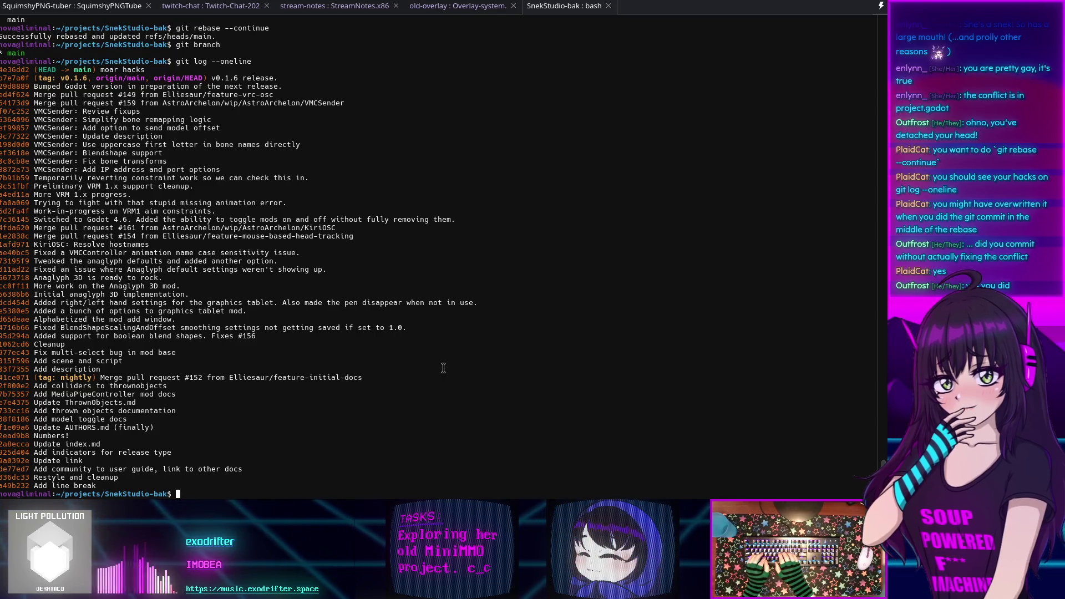
{"action": "type", "text": "cd .."}
{"action": "key", "text": "Return"}
{"action": "type", "text": "rm -rf SnekStudio-bak"}
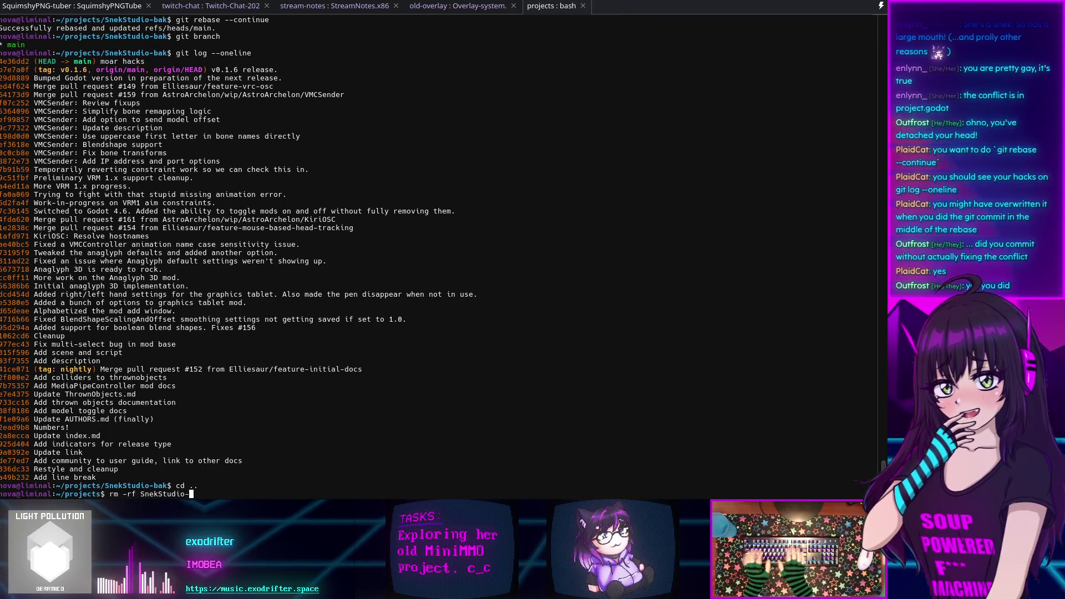
{"action": "key", "text": "Return"}
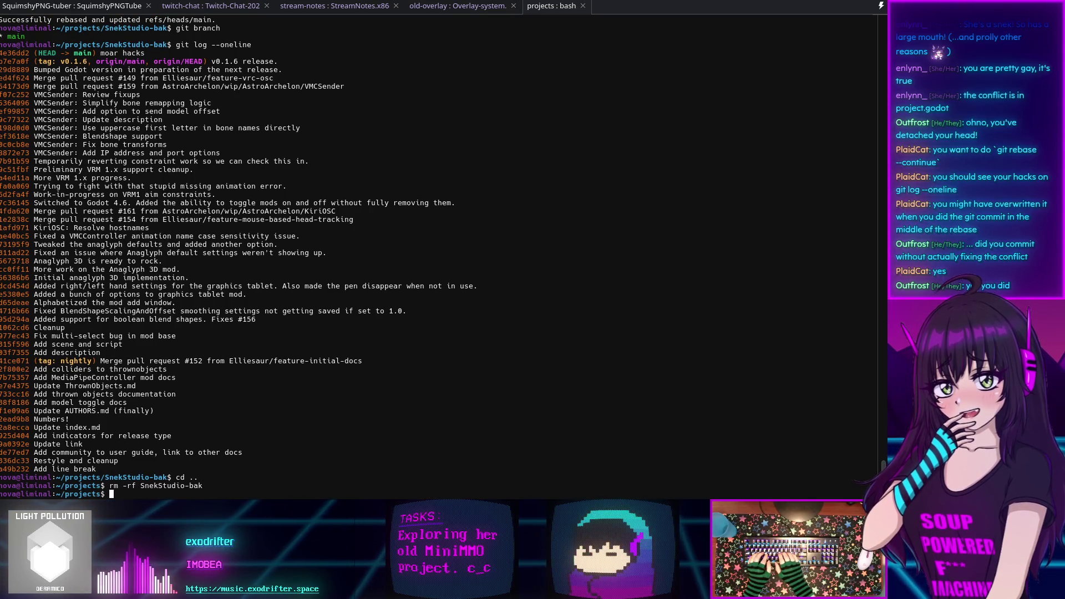
{"action": "type", "text": "S"}
{"action": "type", "text": "-"}
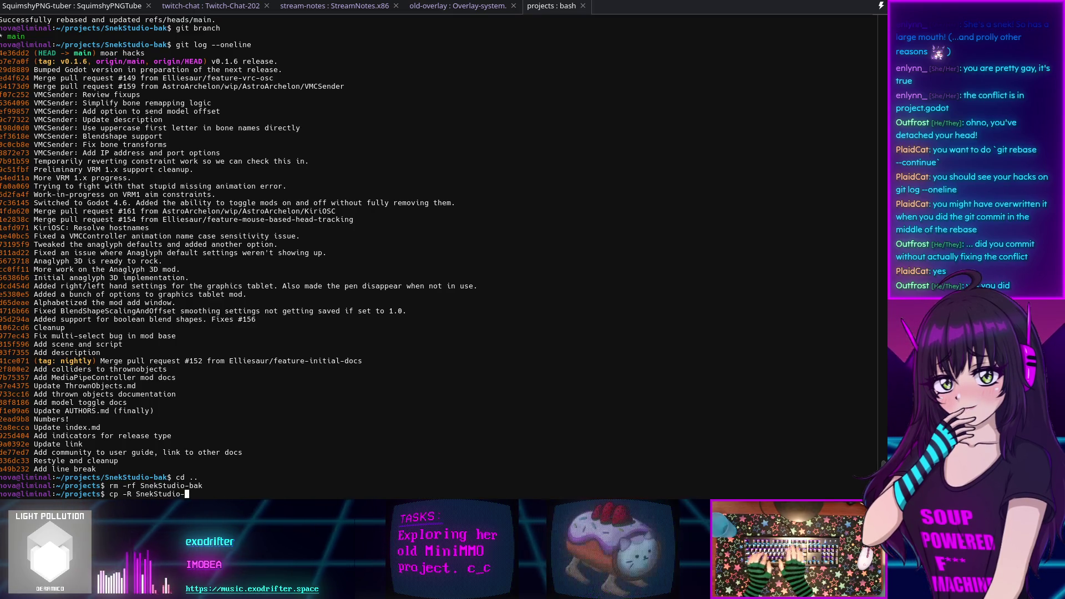
{"action": "key", "text": "Tab"}
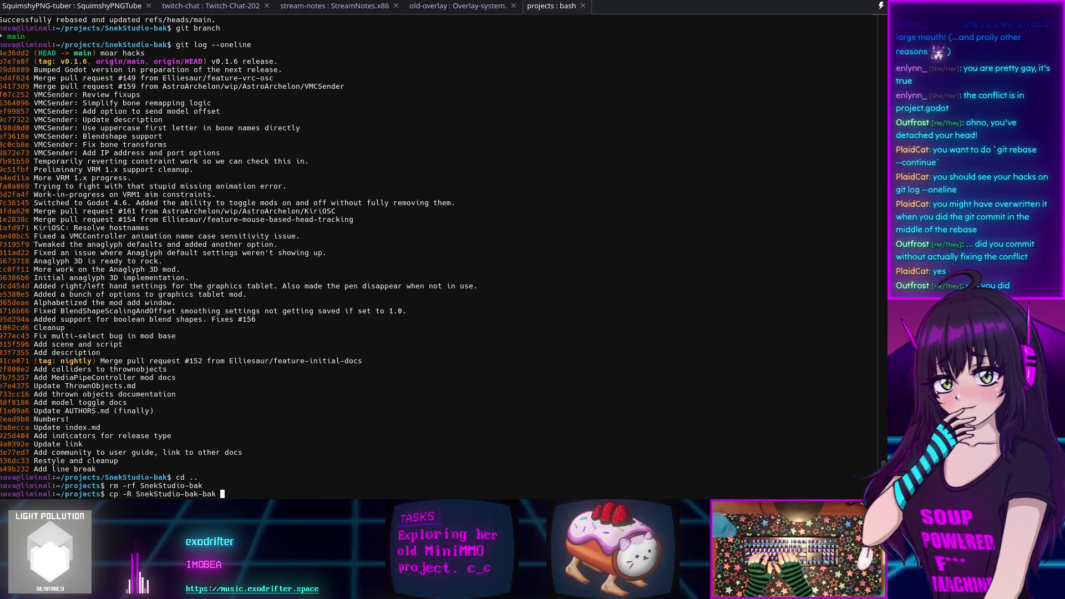
{"action": "type", "text": "SnekStudio-bak-bak/"}
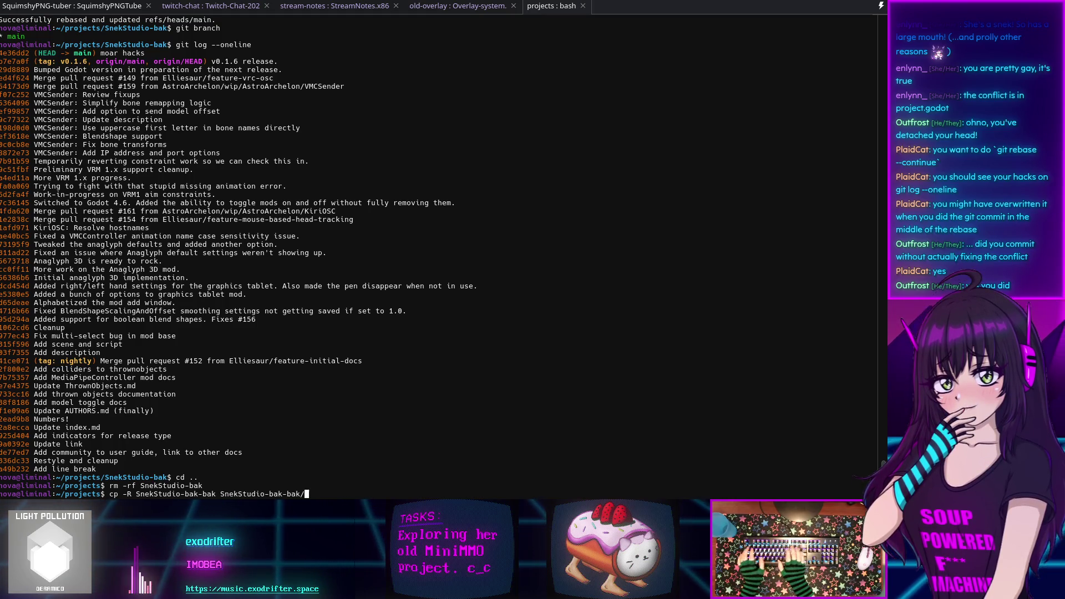
{"action": "key", "text": "BackSpace"}
{"action": "key", "text": "BackSpace"}
{"action": "key", "text": "BackSpace"}
{"action": "key", "text": "Return"}
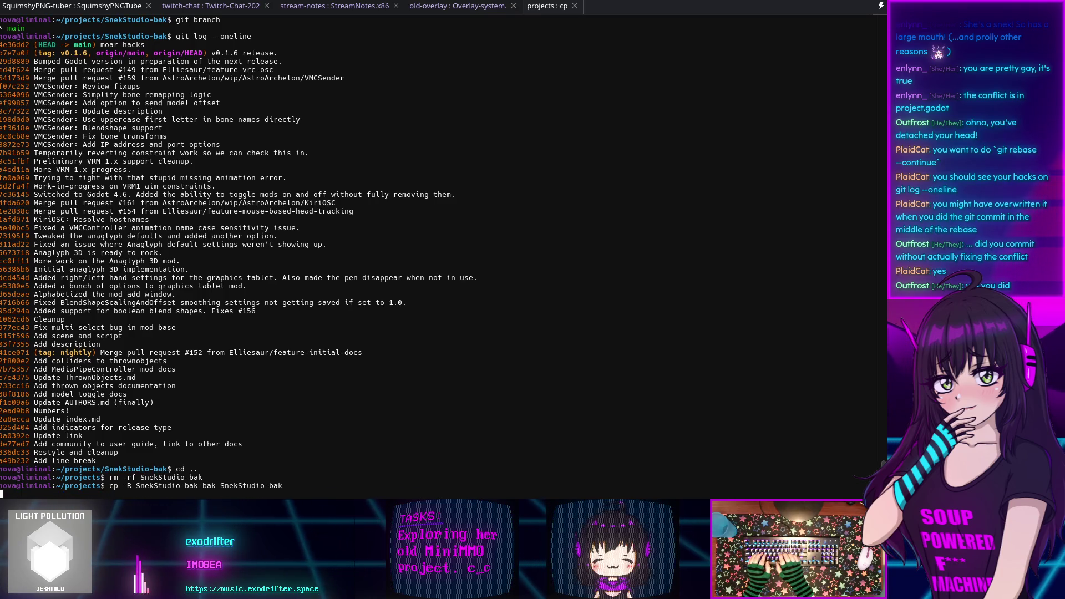
Step: Enter the restored SnekStudio-bak and run git diff to show uncommitted changes
{"action": "type", "text": "cd SnekStudio-"}
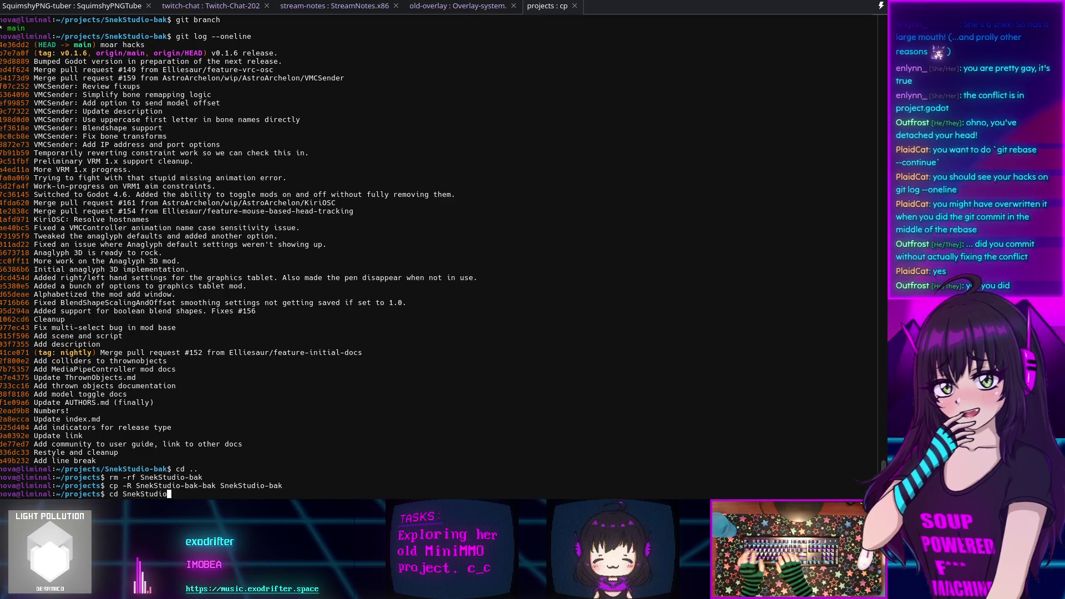
{"action": "type", "text": "bak"}
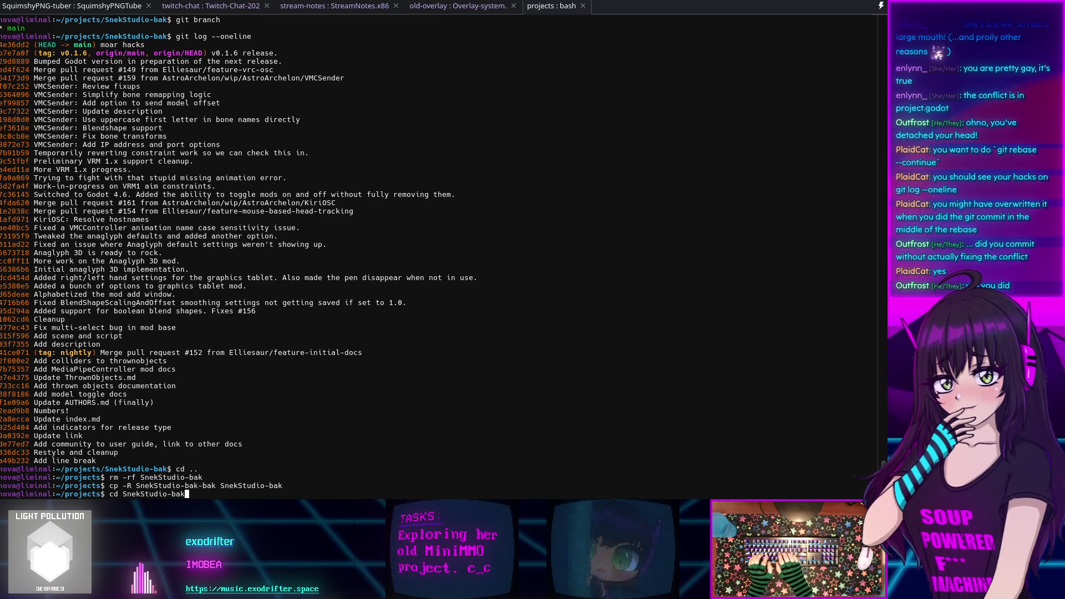
{"action": "key", "text": "Return"}
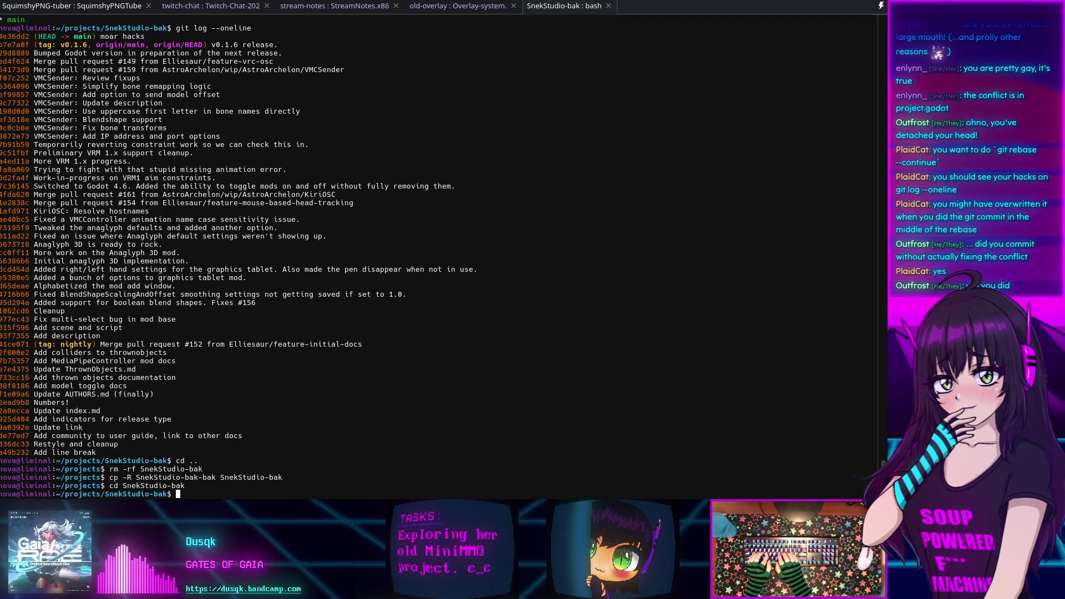
{"action": "type", "text": "it diff"}
{"action": "key", "text": "Return"}
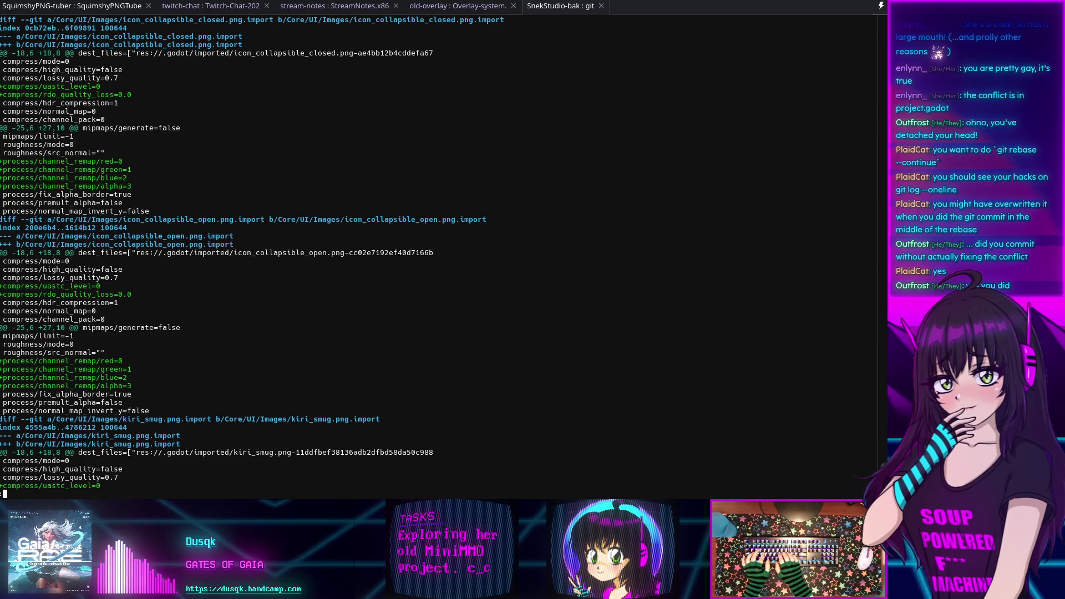
Step: Page through the remaining git diff output to the slice_120–126 subresources
{"action": "key", "text": "space"}
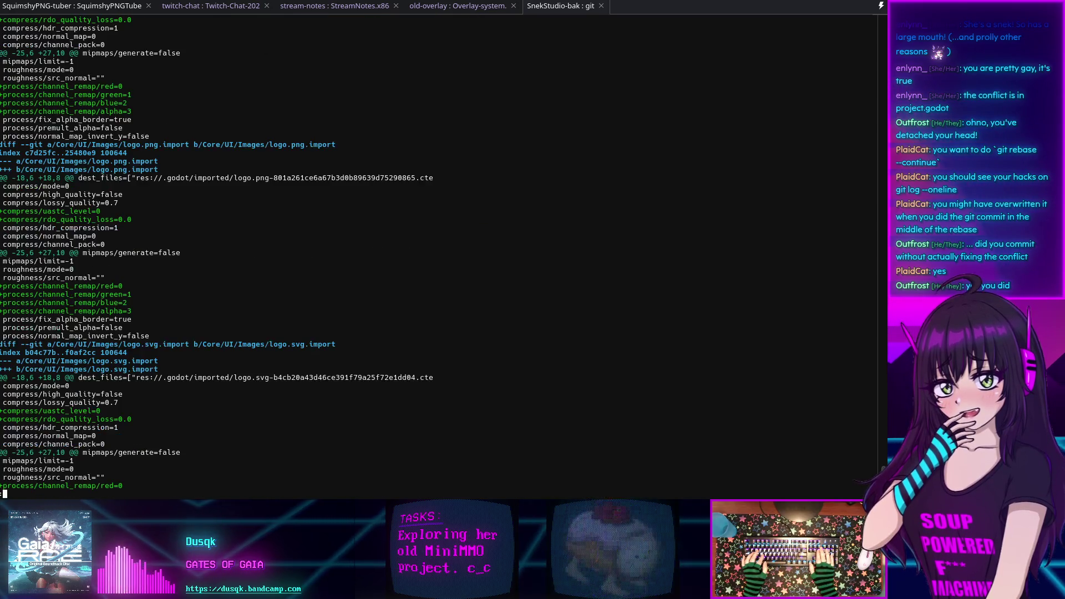
{"action": "key", "text": "space"}
{"action": "key", "text": "space"}
{"action": "key", "text": "space"}
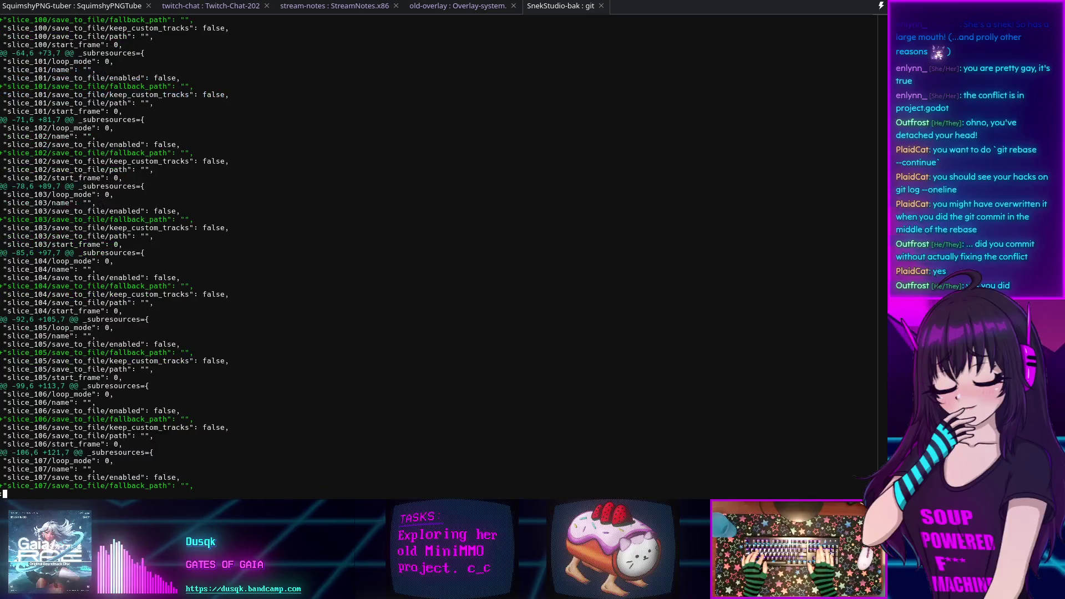
{"action": "key", "text": "space"}
{"action": "key", "text": "space"}
{"action": "key", "text": "space"}
{"action": "key", "text": "space"}
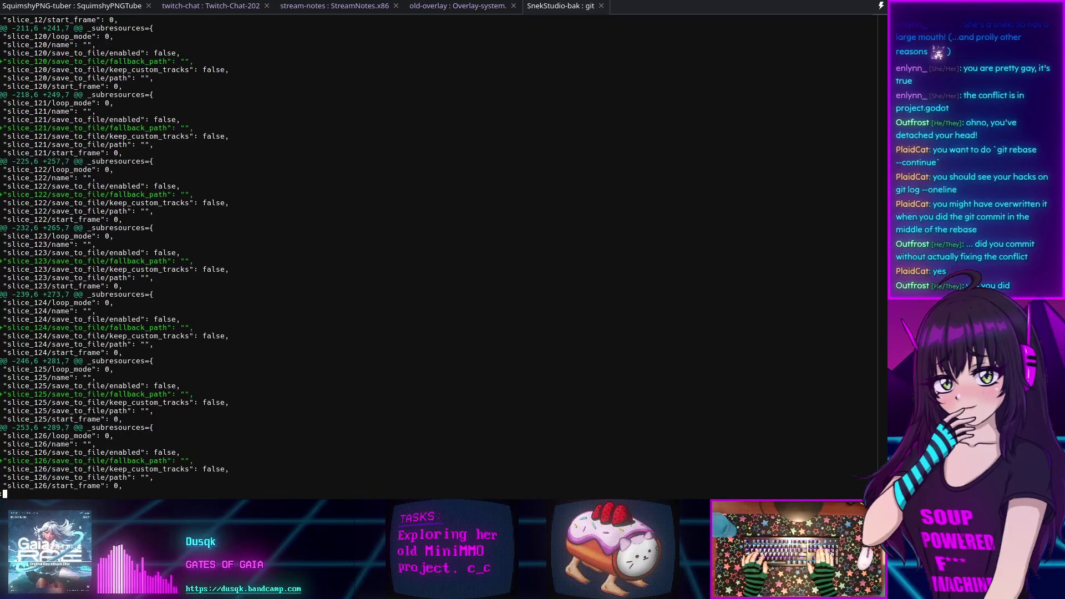
{"action": "key", "text": "space"}
{"action": "key", "text": "space"}
{"action": "key", "text": "space"}
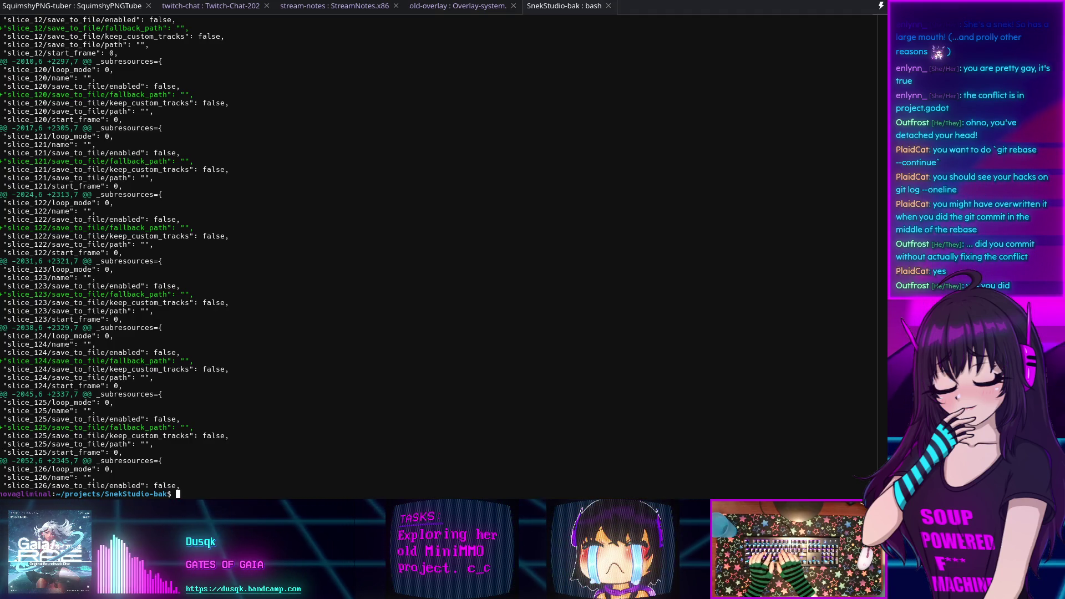
Step: Clear a partly typed git command and start a cd command at the prompt
{"action": "type", "text": "it"}
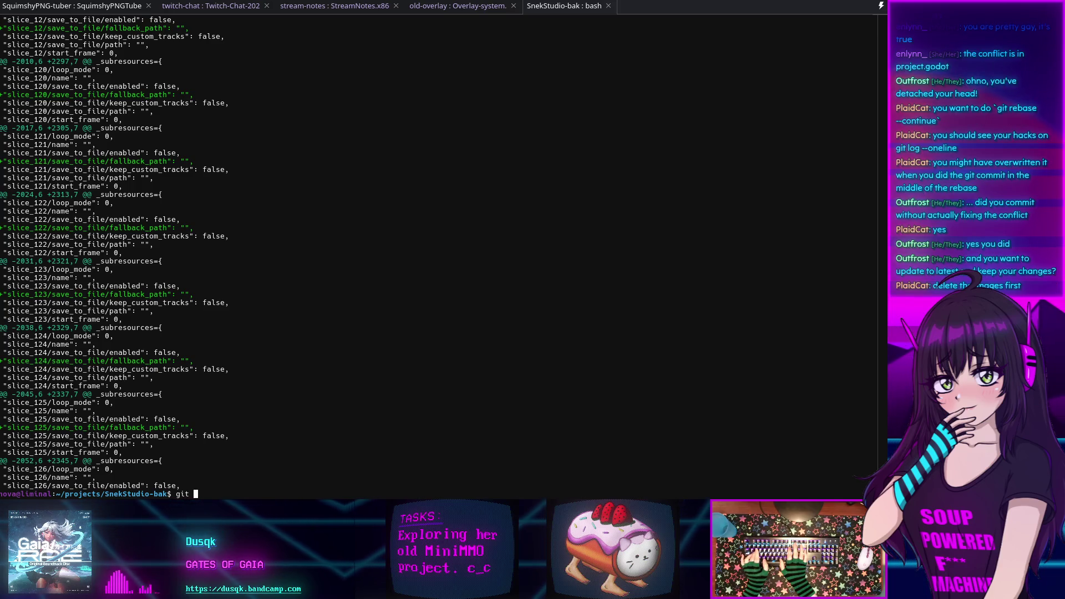
{"action": "key", "text": "BackSpace"}
{"action": "key", "text": "BackSpace"}
{"action": "key", "text": "BackSpace"}
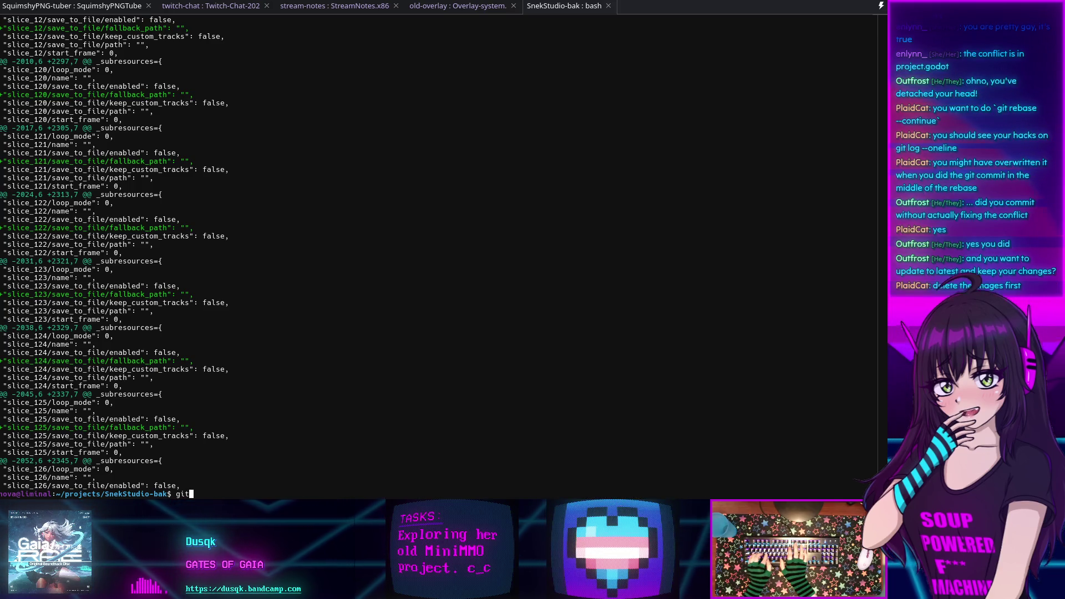
{"action": "type", "text": "cd"}
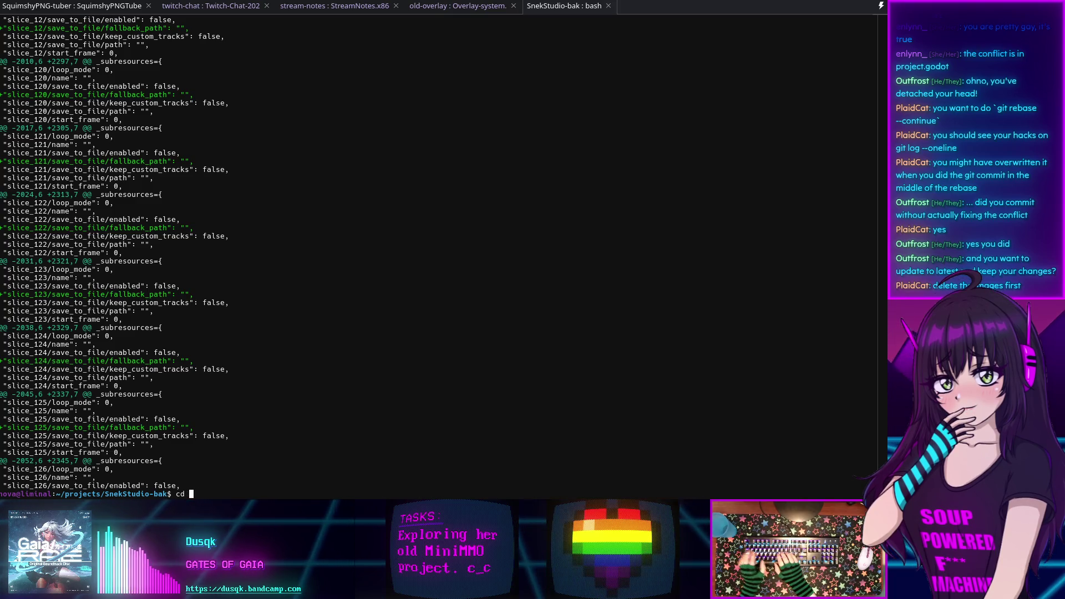
Step: List the project folder, then change into Core/UI/Images/icons using Tab completion
{"action": "key", "text": "Return"}
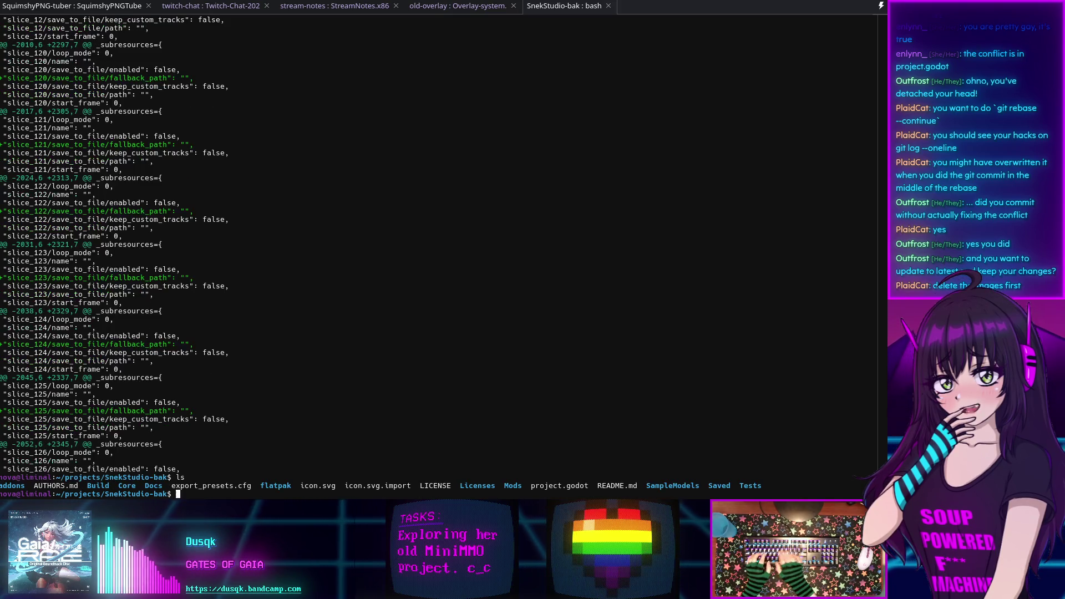
{"action": "type", "text": "cd "}
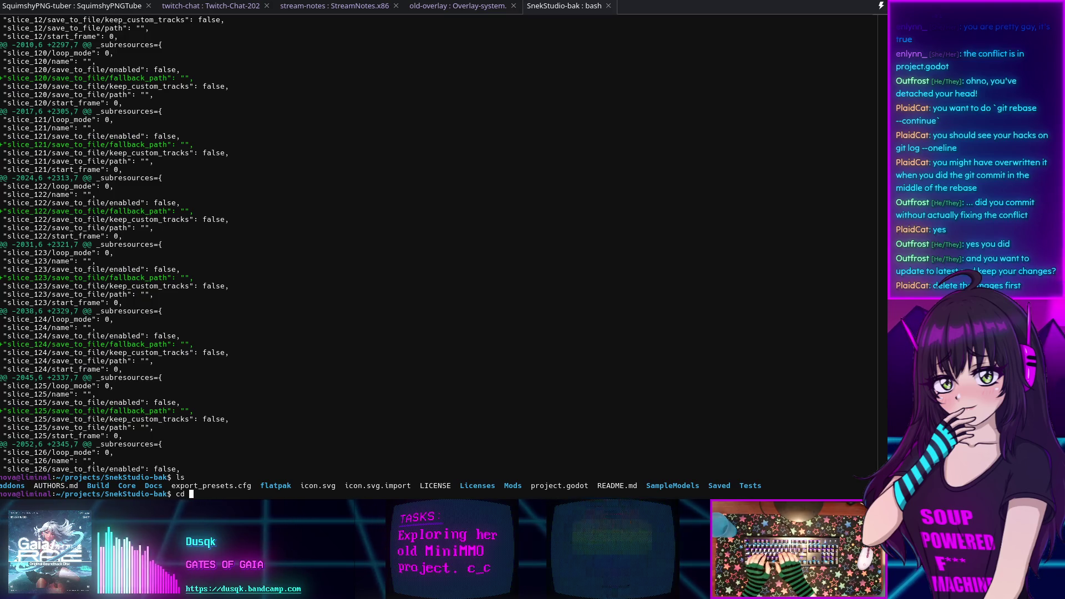
{"action": "type", "text": "Core/I"}
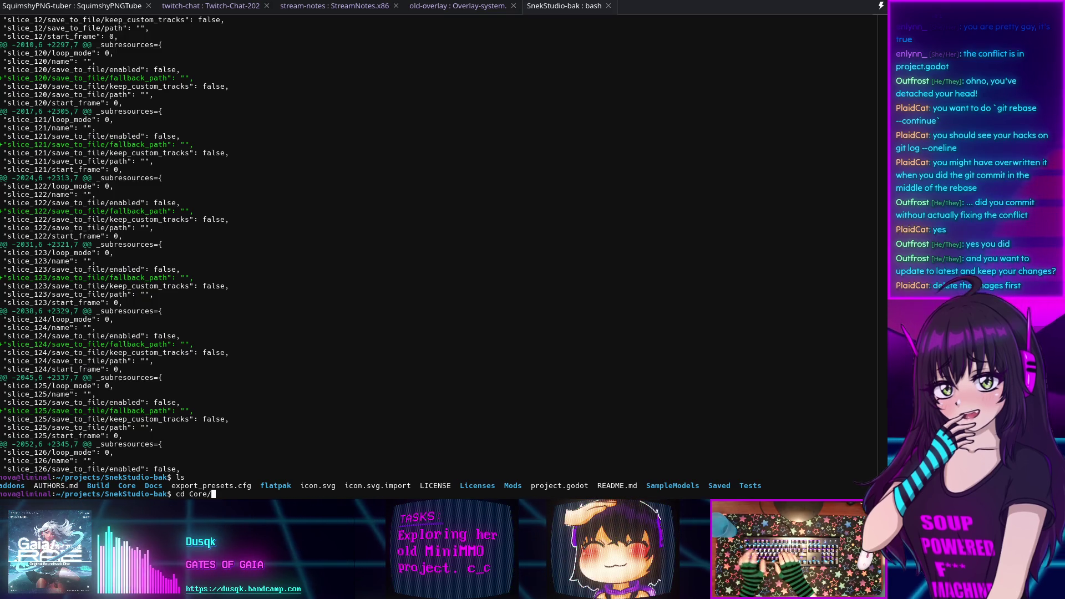
{"action": "key", "text": "Tab"}
{"action": "key", "text": "Tab"}
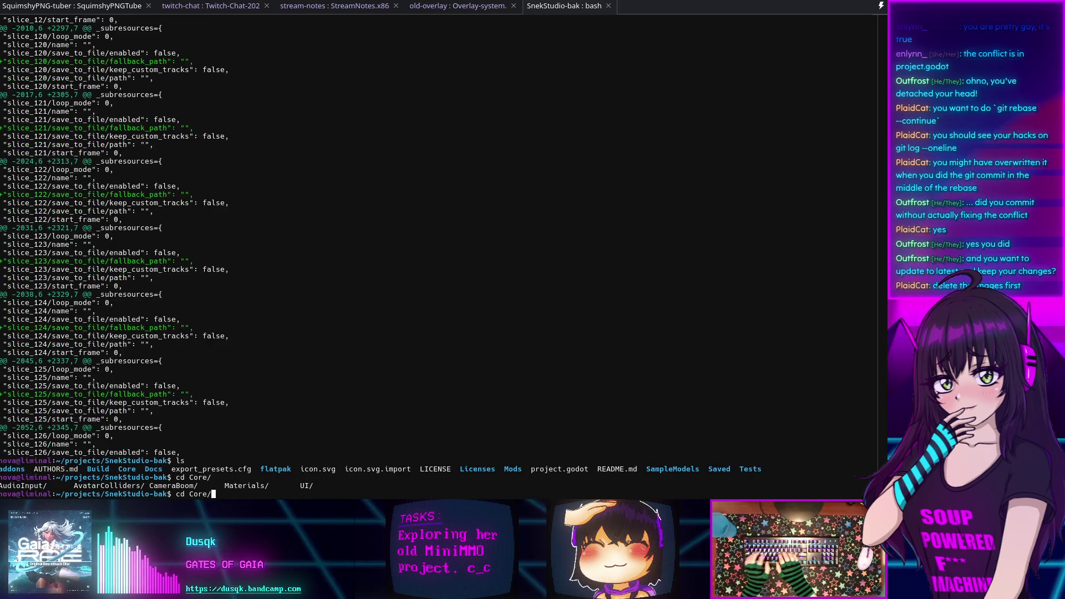
{"action": "type", "text": "Ui"}
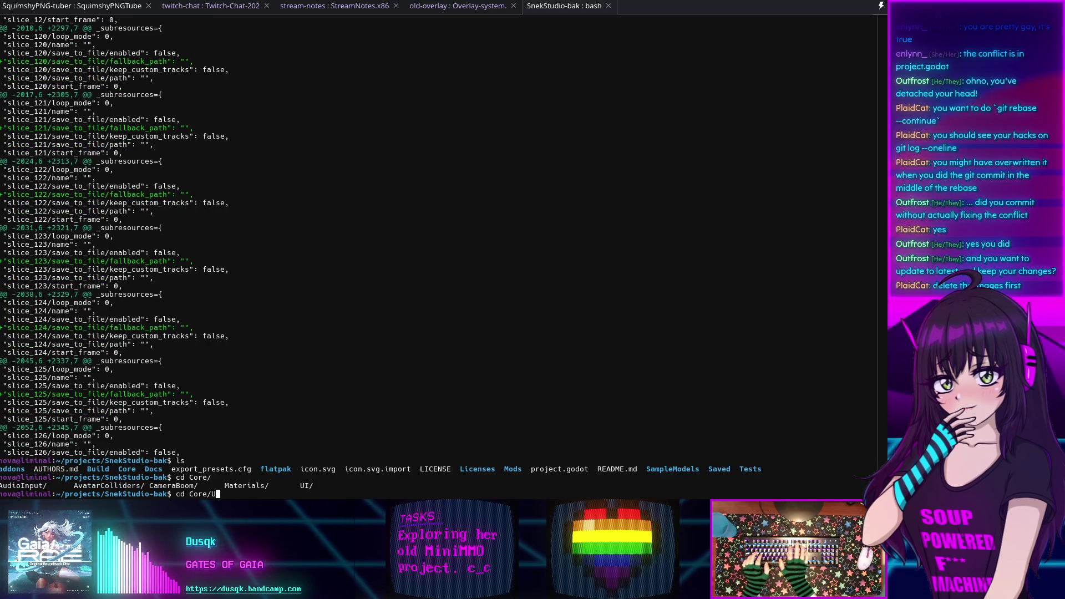
{"action": "key", "text": "Tab"}
{"action": "type", "text": "i"}
{"action": "key", "text": "Tab"}
{"action": "key", "text": "Return"}
Step: List the icons folder and delete all its files with rm -f *
{"action": "type", "text": "ls"}
{"action": "key", "text": "Return"}
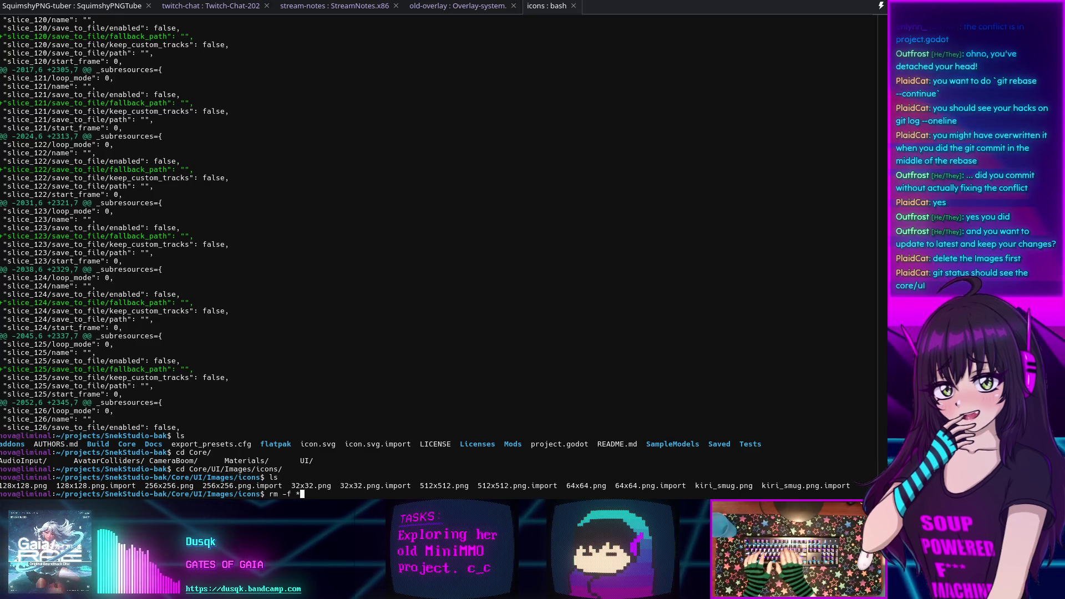
{"action": "type", "text": "*"}
{"action": "key", "text": "Return"}
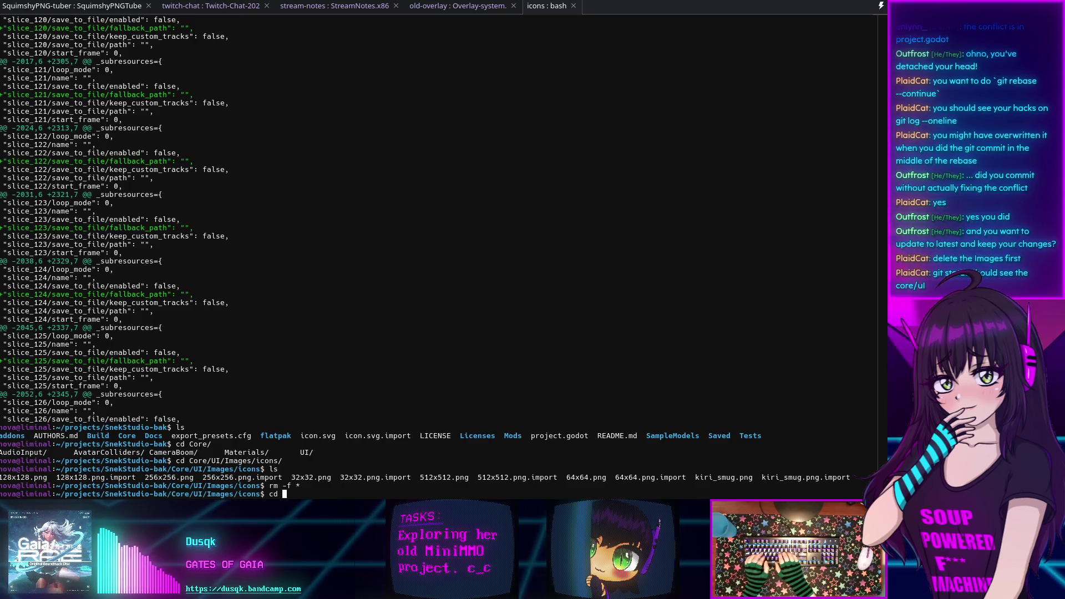
Step: Return to the SnekStudio-bak root with cd ../../../.. and run git status
{"action": "type", "text": "../../../../"}
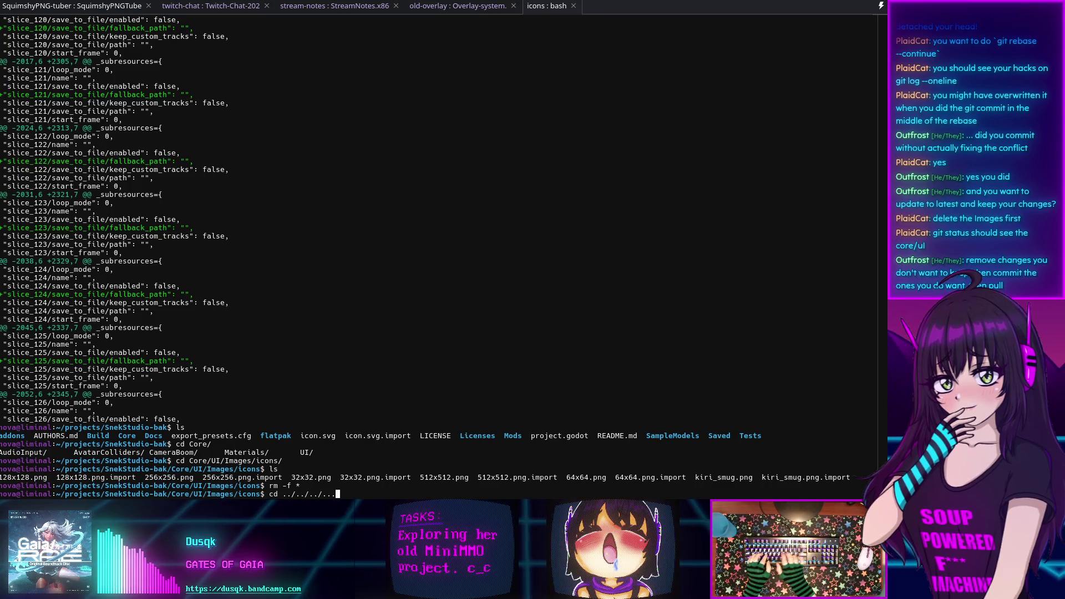
{"action": "key", "text": "BackSpace"}
{"action": "key", "text": "Return"}
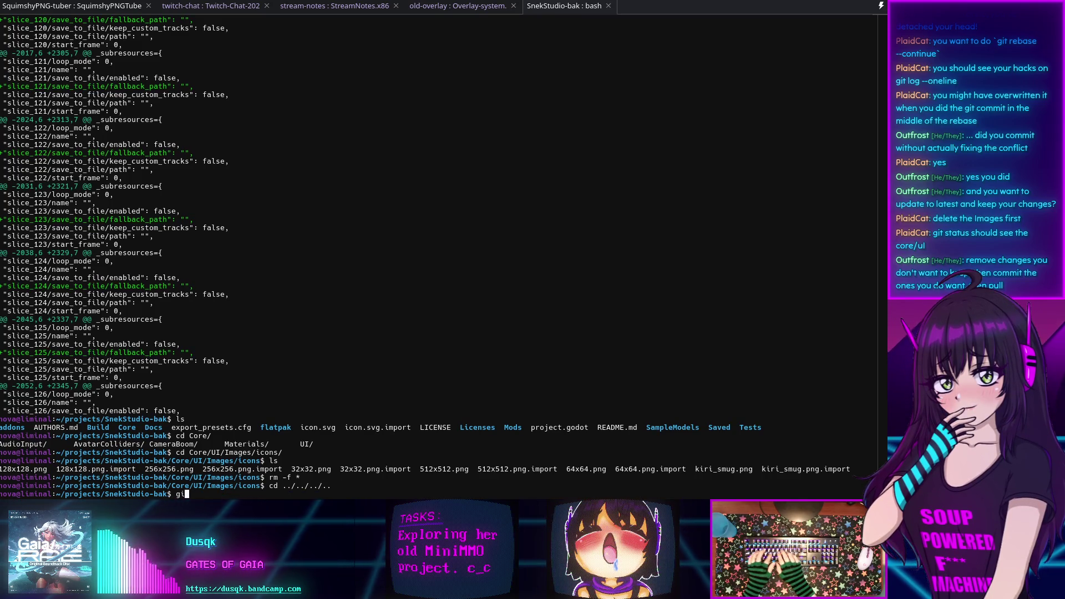
{"action": "type", "text": "t status"}
{"action": "key", "text": "Return"}
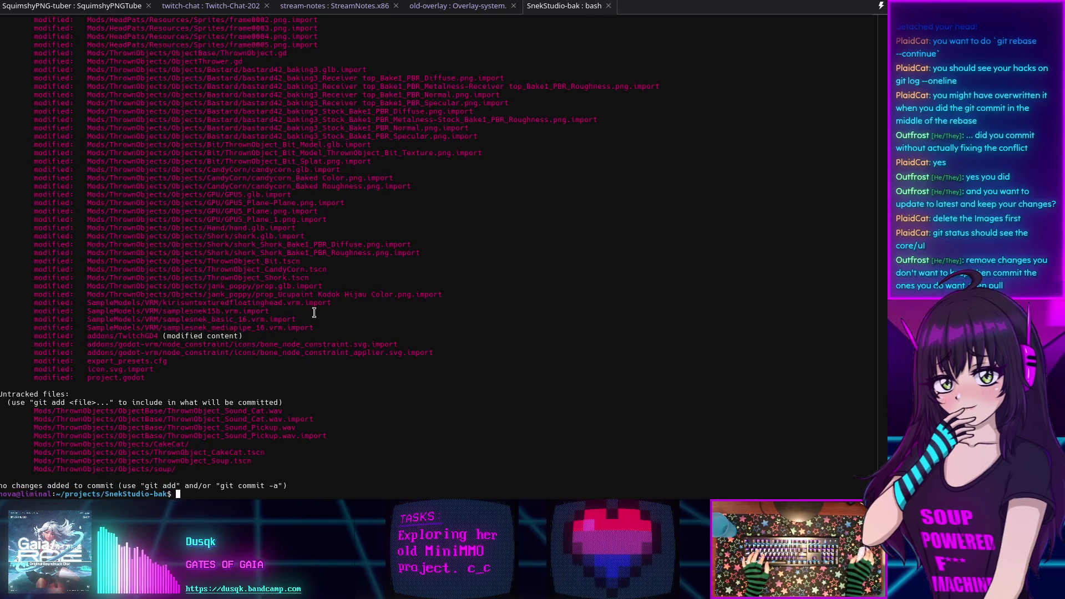
Step: Scroll through git status showing deleted icons, modified imports and untracked ThrownObjects files
{"action": "scroll", "coordinate": [312, 310], "scroll_direction": "up", "scroll_amount": 15}
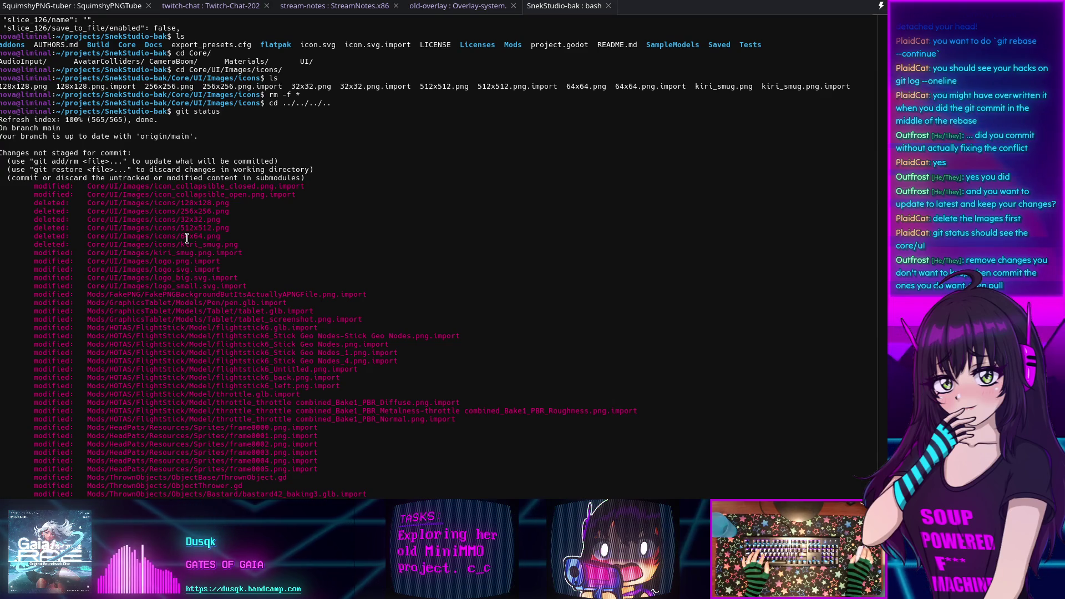
{"action": "scroll", "coordinate": [187, 238], "scroll_direction": "down", "scroll_amount": 3}
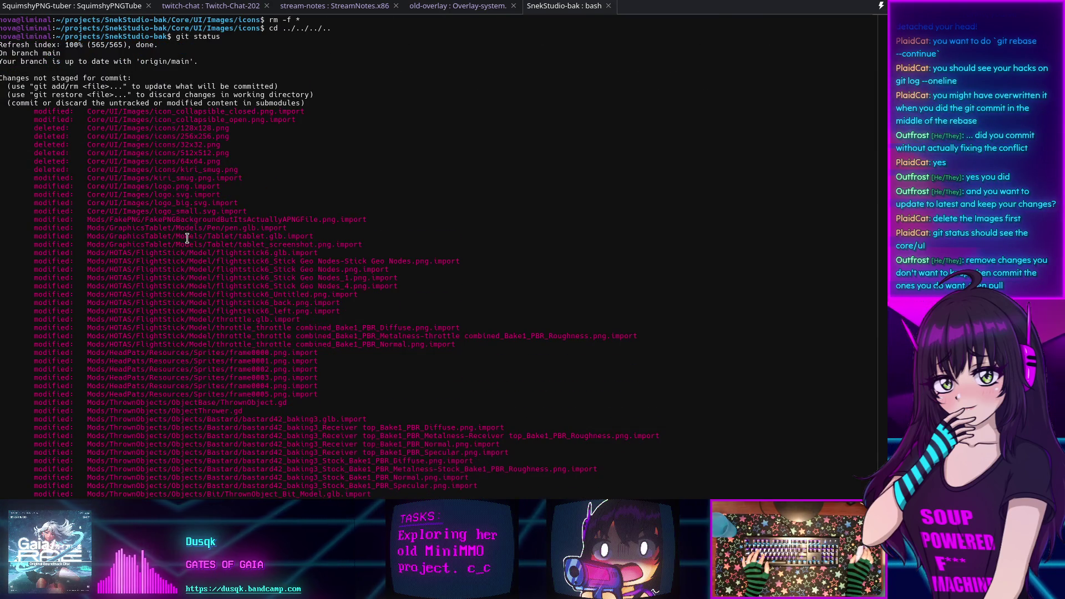
{"action": "scroll", "coordinate": [187, 238], "scroll_direction": "down", "scroll_amount": 2}
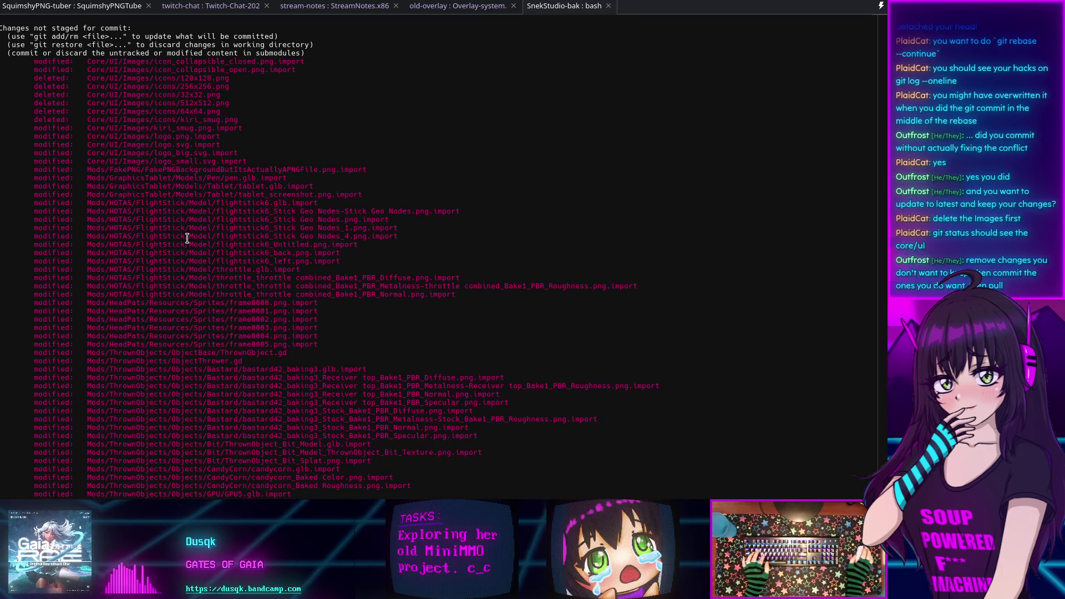
{"action": "scroll", "coordinate": [187, 238], "scroll_direction": "down", "scroll_amount": 2}
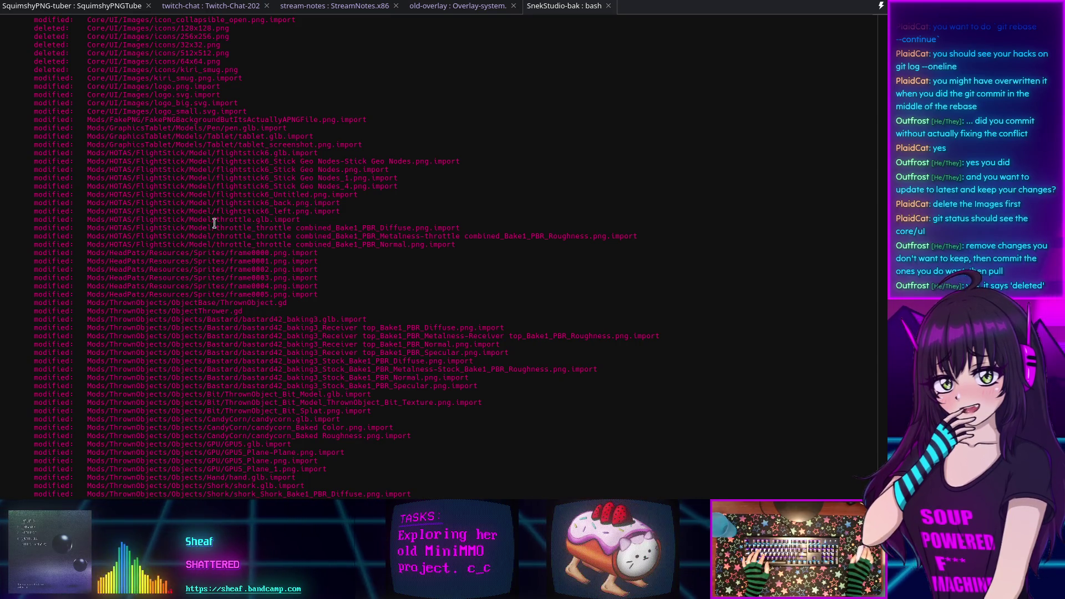
{"action": "scroll", "coordinate": [230, 206], "scroll_direction": "down", "scroll_amount": 5}
{"action": "scroll", "coordinate": [228, 209], "scroll_direction": "up", "scroll_amount": 11}
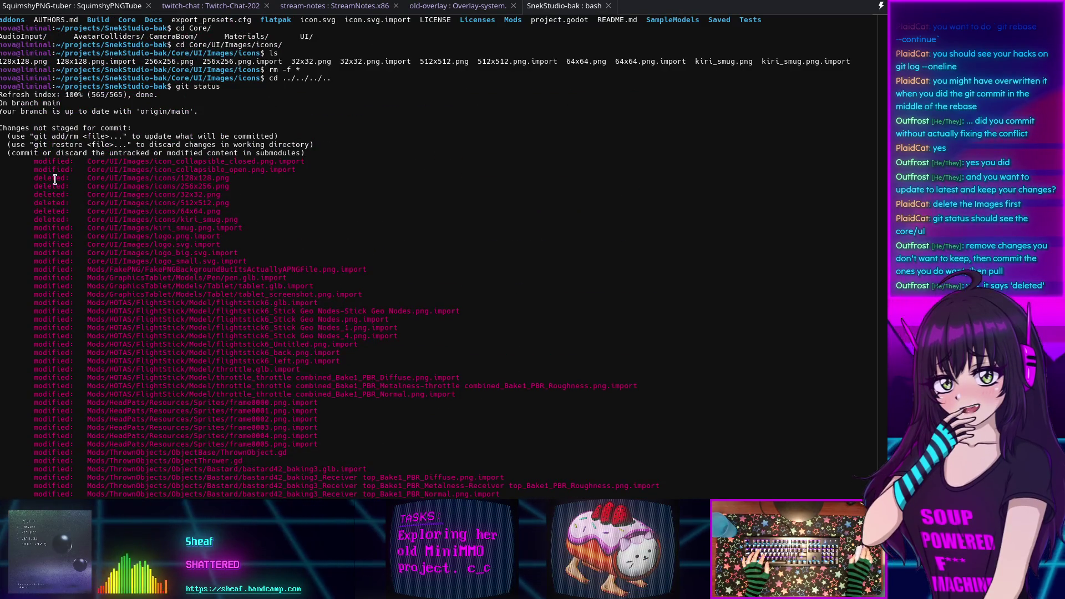
{"action": "scroll", "coordinate": [56, 179], "scroll_direction": "up", "scroll_amount": 1}
{"action": "scroll", "coordinate": [55, 206], "scroll_direction": "down", "scroll_amount": 17}
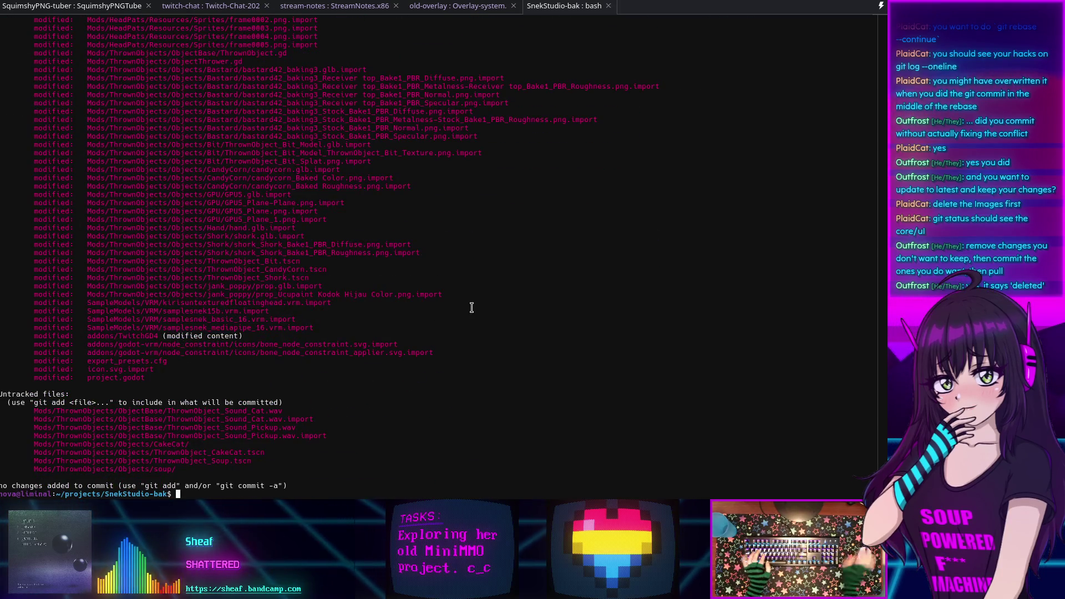
Step: Stage every change, including deletions and untracked files, with git add --all
{"action": "type", "text": "git a"}
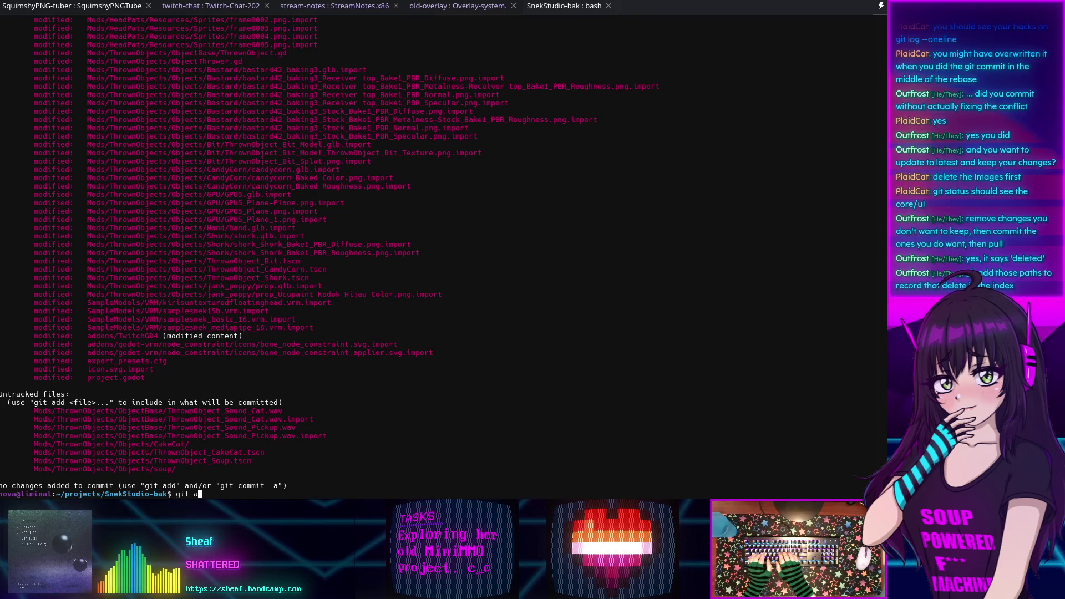
{"action": "type", "text": "dd --"}
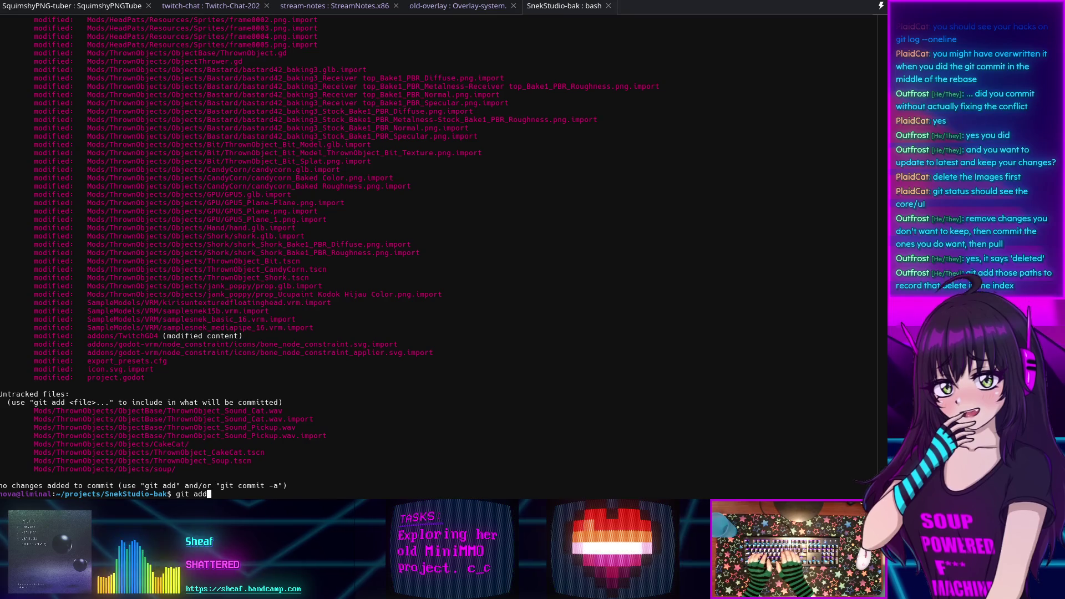
{"action": "type", "text": "all"}
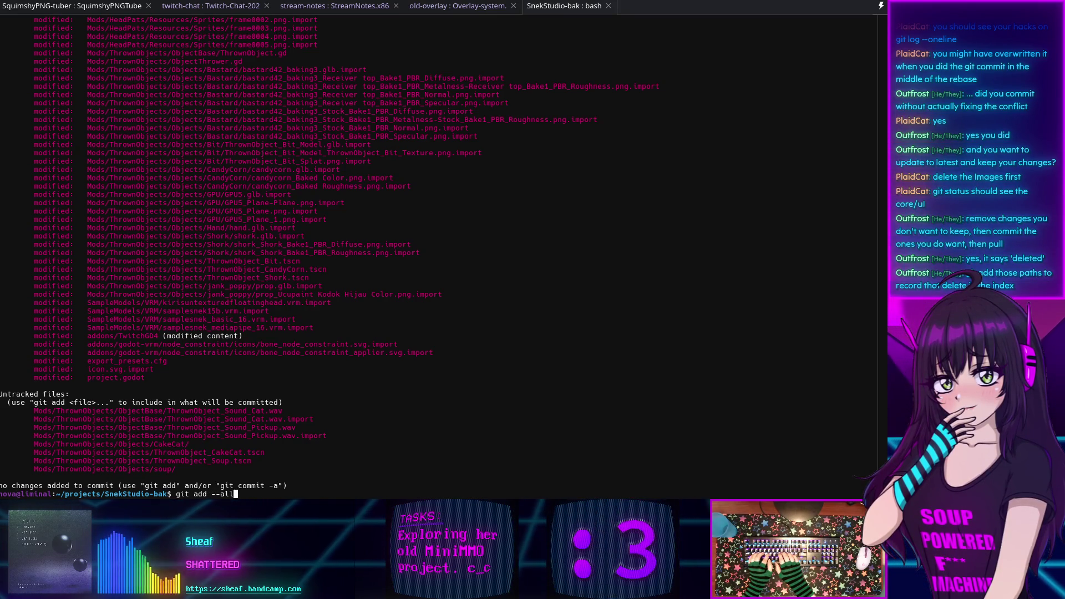
{"action": "key", "text": "Return"}
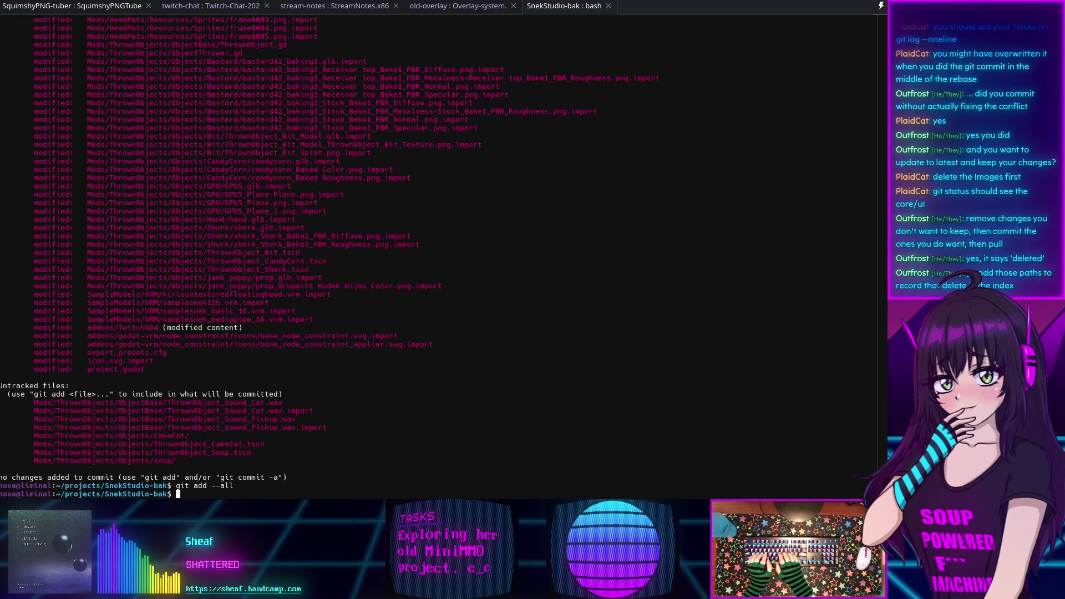
Step: Commit the staged changes as "Nova hacks", setting the repo's user email and name
{"action": "type", "text": "git com"}
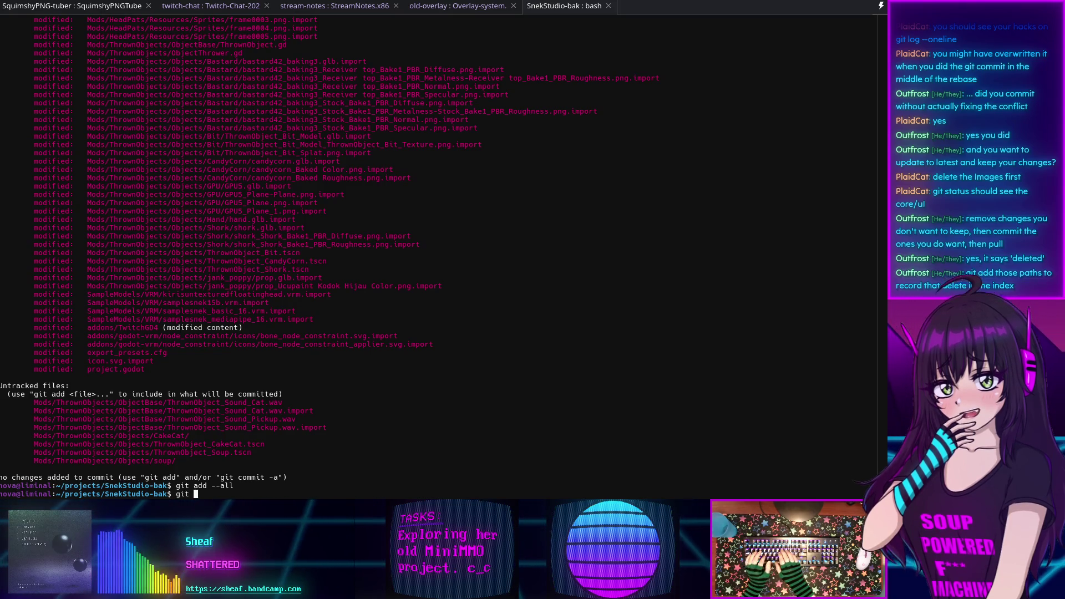
{"action": "type", "text": "mit -m \""}
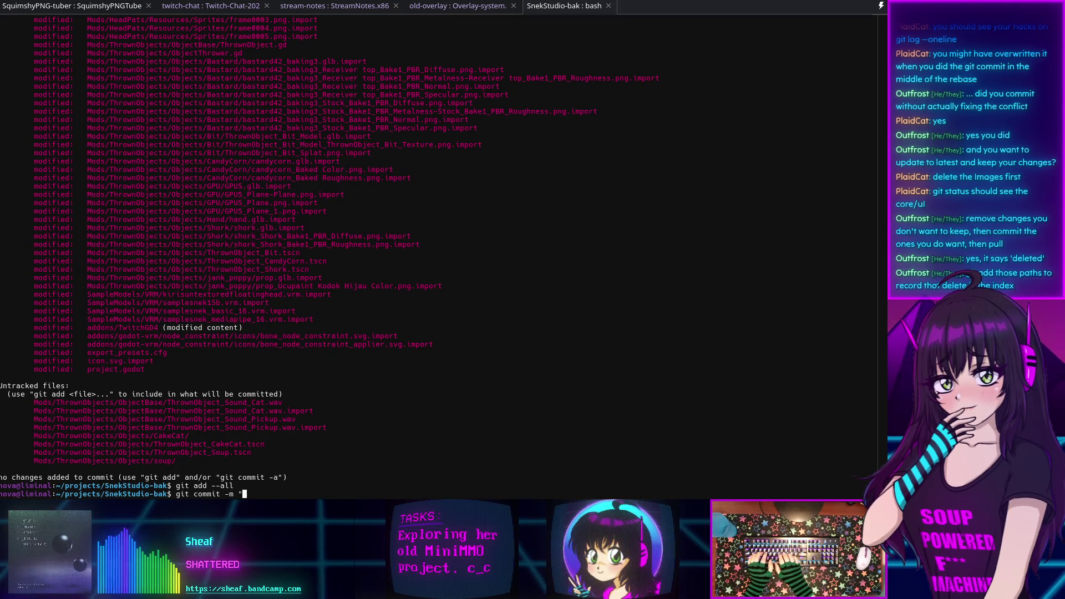
{"action": "type", "text": "Nova hacks"}
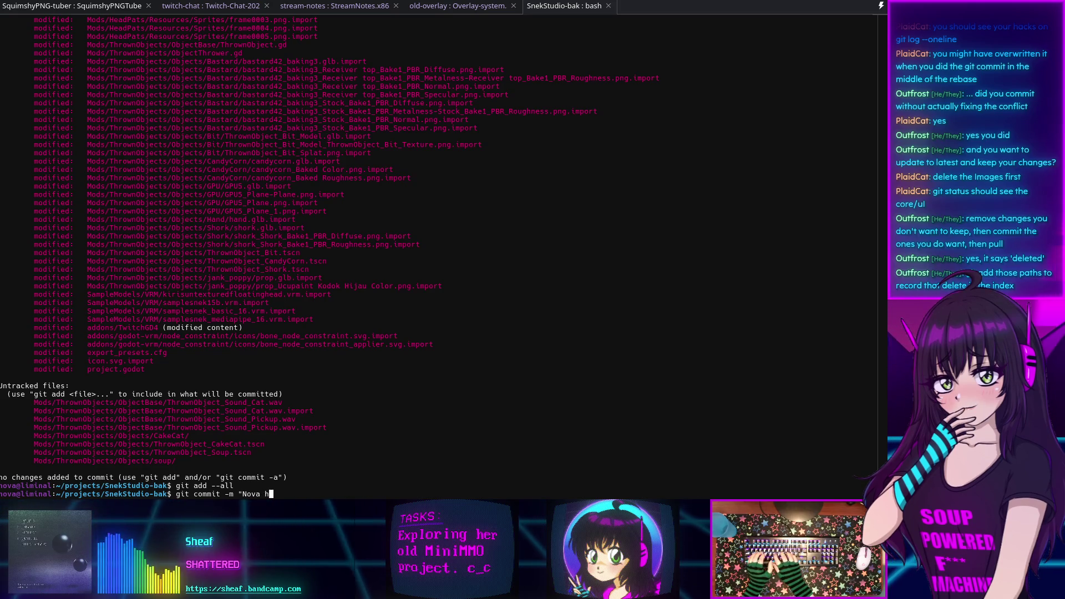
{"action": "type", "text": "\""}
{"action": "key", "text": "Return"}
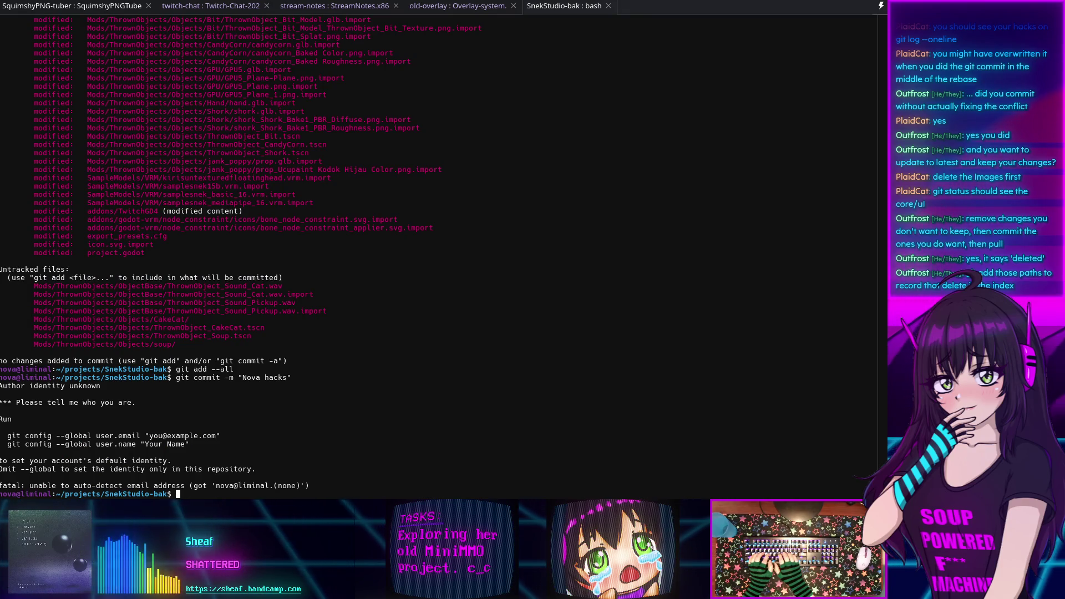
{"action": "key", "text": "Return"}
{"action": "type", "text": "git config user.name nova"}
{"action": "key", "text": "Return"}
{"action": "type", "text": "git commit -m \"Nova hacks\""}
{"action": "key", "text": "Return"}
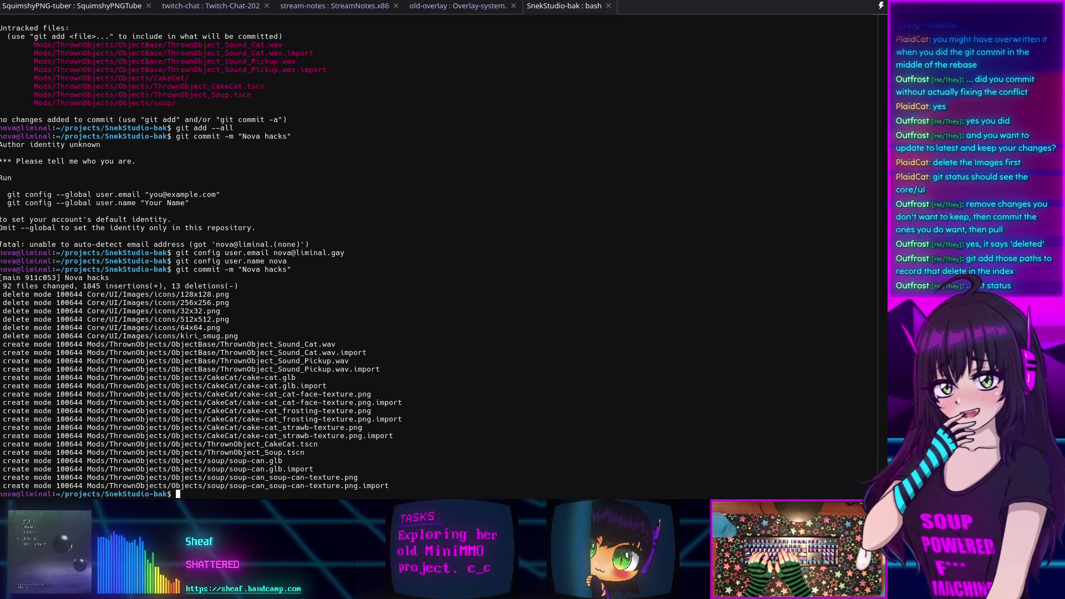
Step: Check git status after the commit and start a cd into addons/TwitchGD4/
{"action": "type", "text": "git status"}
{"action": "key", "text": "Return"}
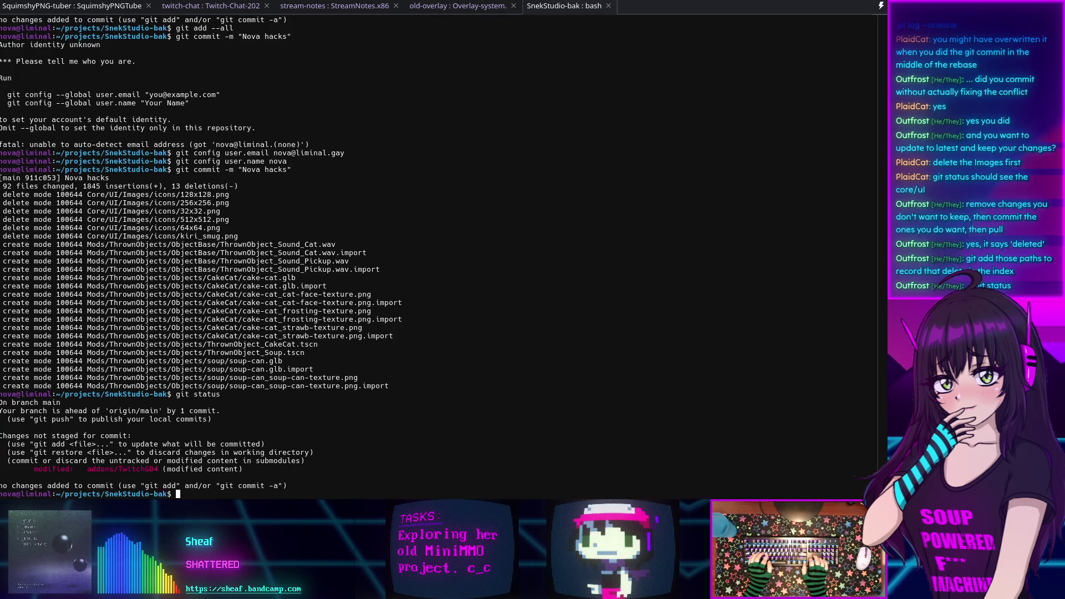
{"action": "type", "text": "cd addons/"}
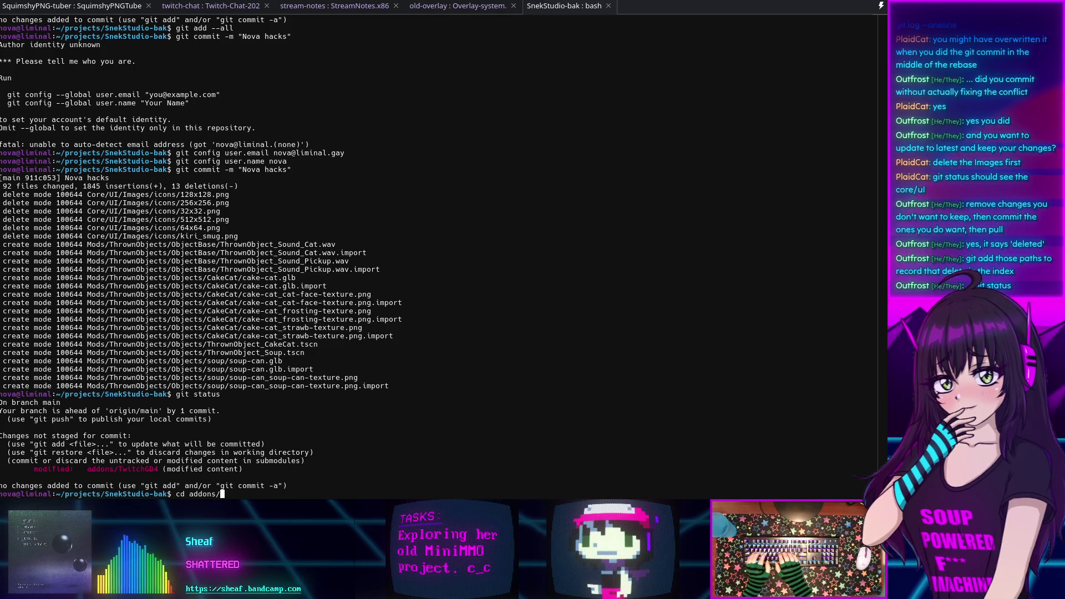
{"action": "type", "text": "TwitchGD4/"}
Step: Enter the TwitchGD4 submodule, check its status and stash its modified import file
{"action": "key", "text": "Return"}
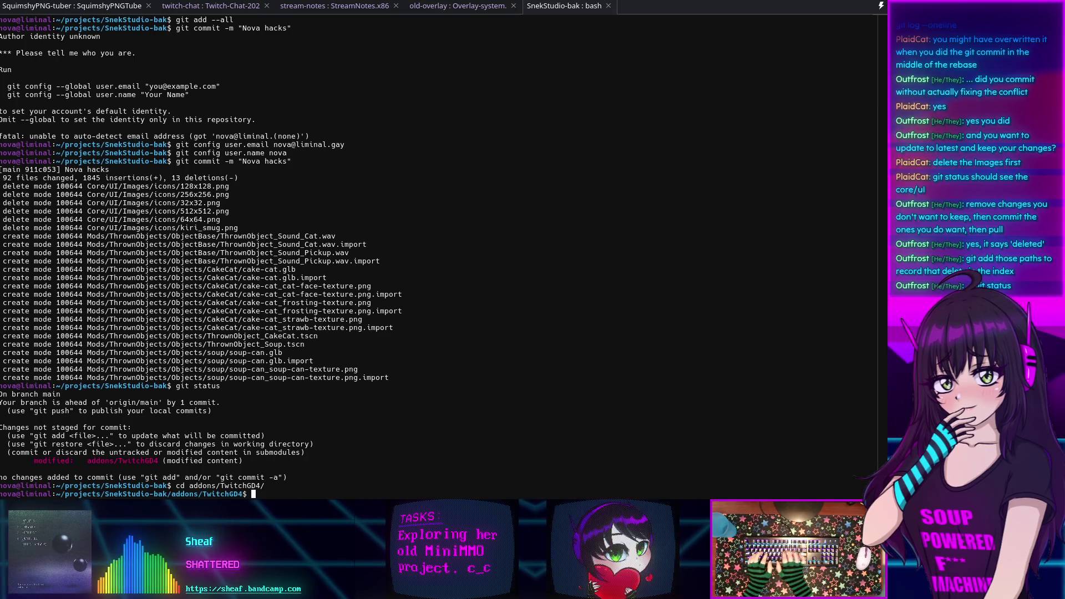
{"action": "type", "text": "git status"}
{"action": "key", "text": "Return"}
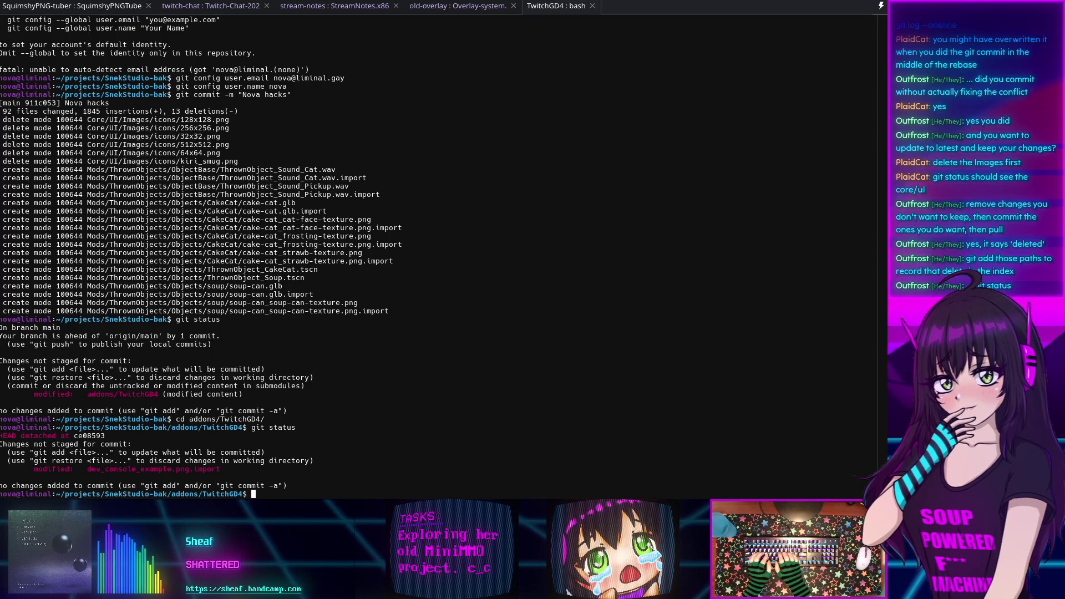
{"action": "type", "text": "git stash"}
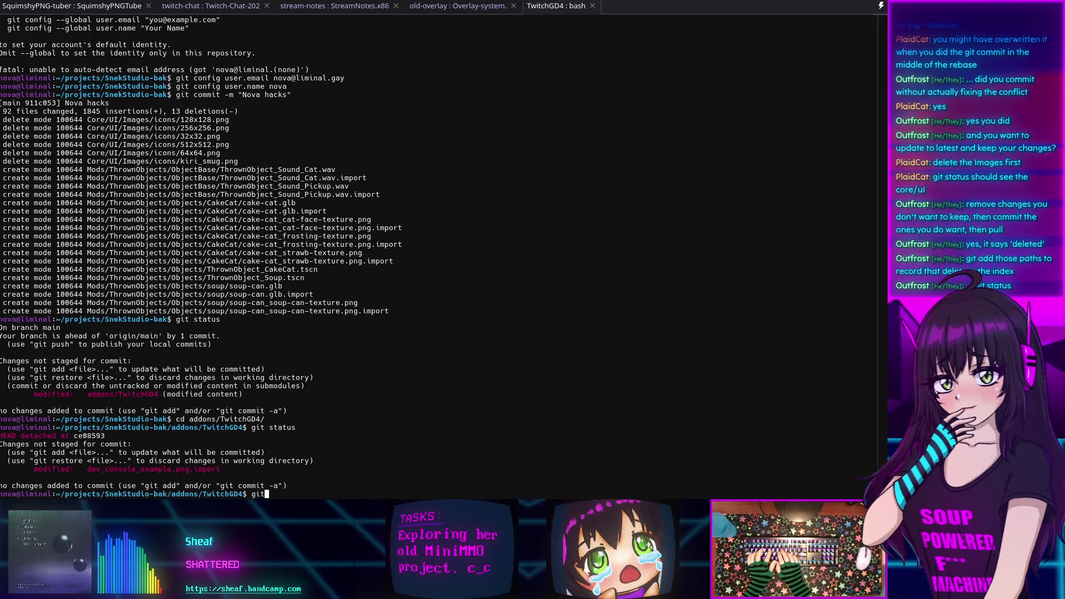
{"action": "key", "text": "Return"}
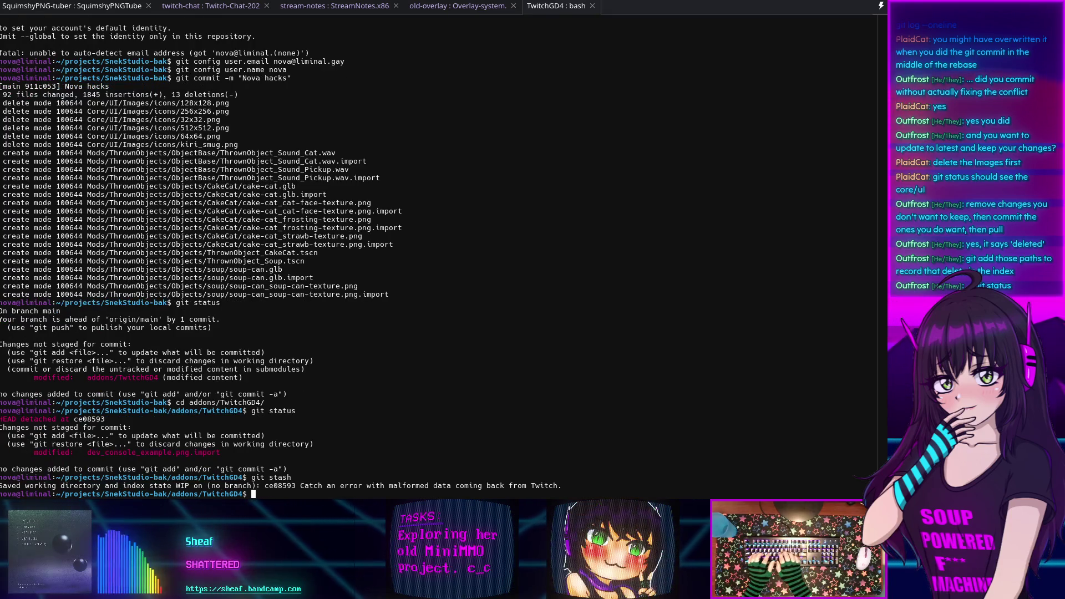
Step: Drop the stash, confirm the submodule tree is clean, and return to the project root
{"action": "type", "text": "t stash drop"}
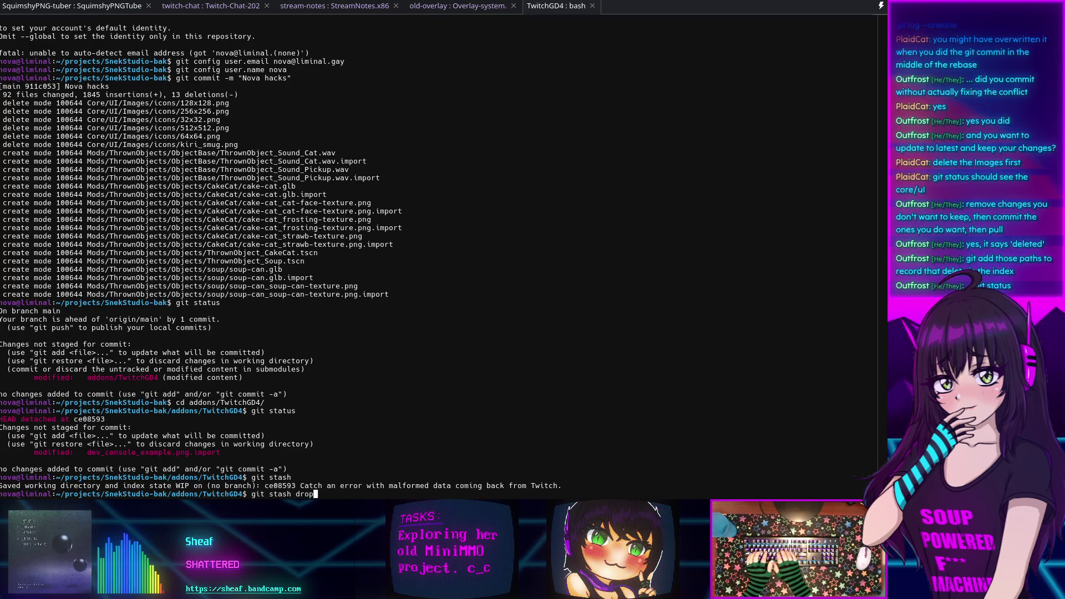
{"action": "key", "text": "Return"}
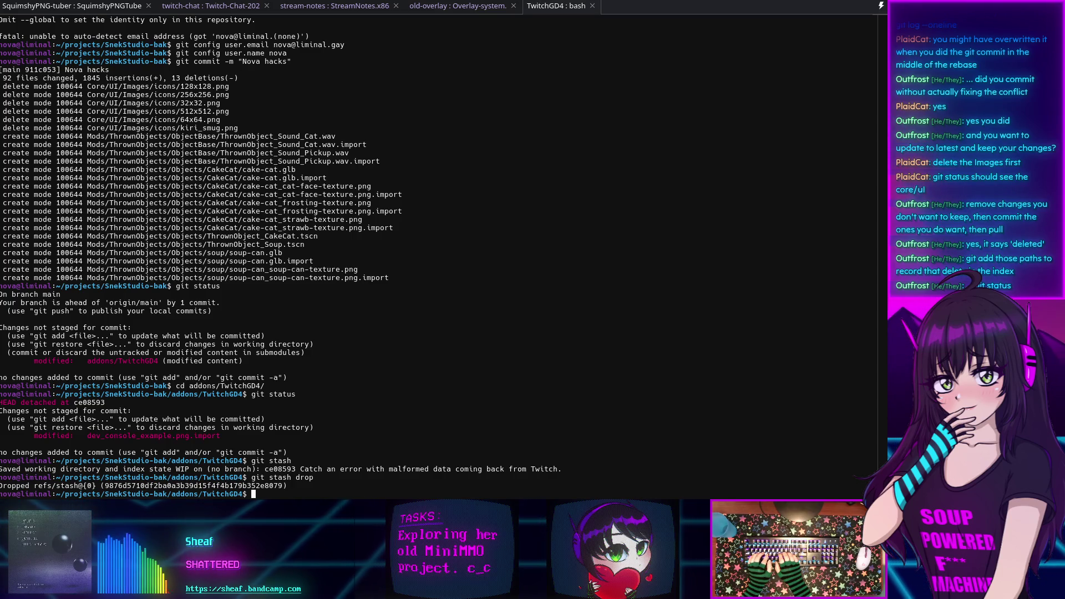
{"action": "type", "text": "statu"}
{"action": "key", "text": "Return"}
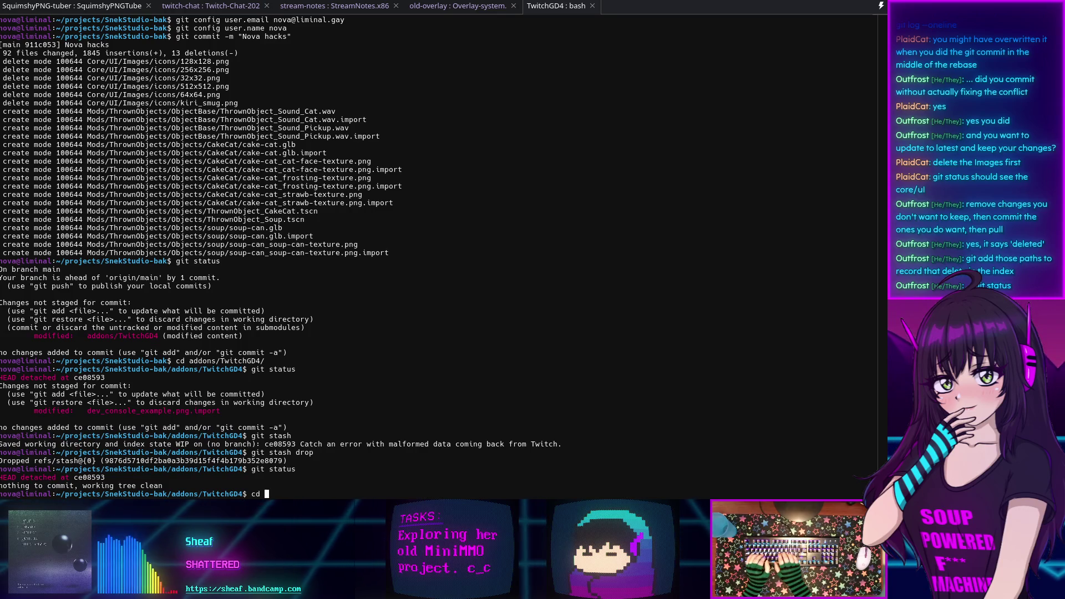
{"action": "key", "text": "Return"}
Step: Check the repository status and pull upstream changes with git pull --rebase
{"action": "type", "text": "git status"}
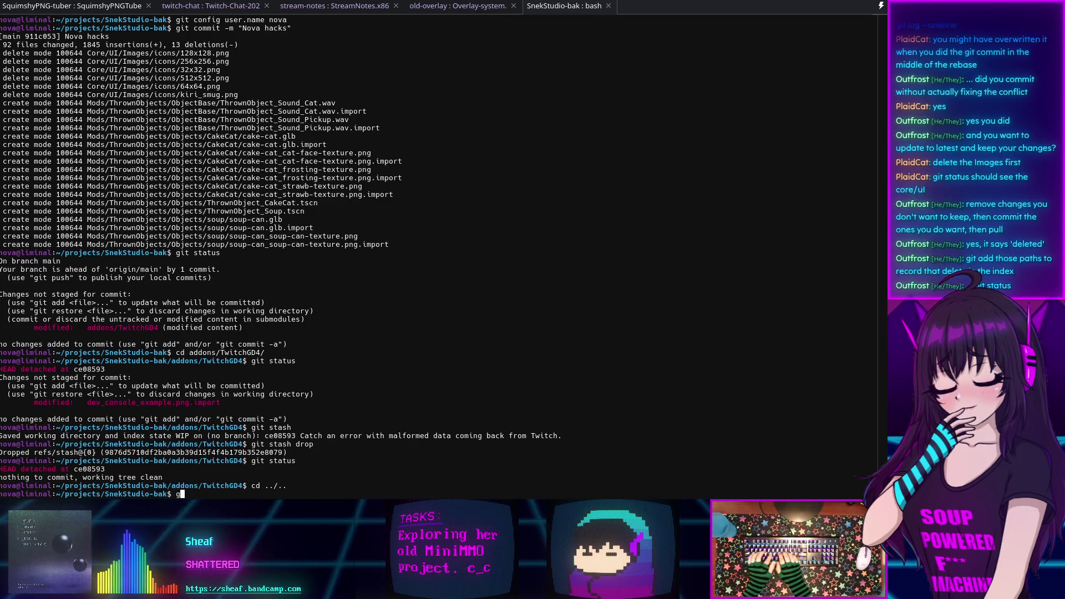
{"action": "key", "text": "Return"}
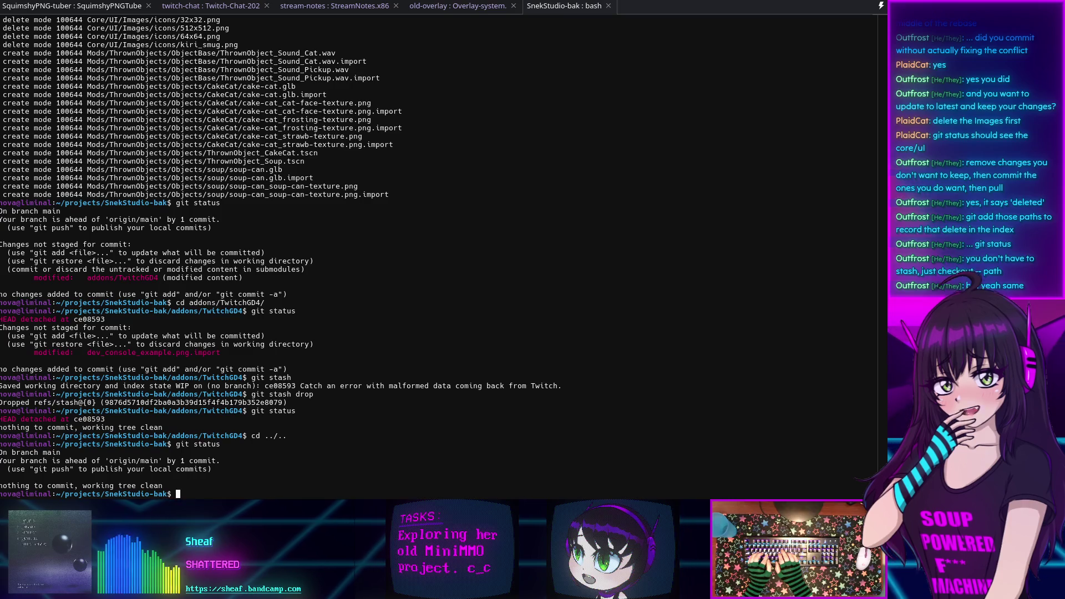
{"action": "type", "text": "git pull -"}
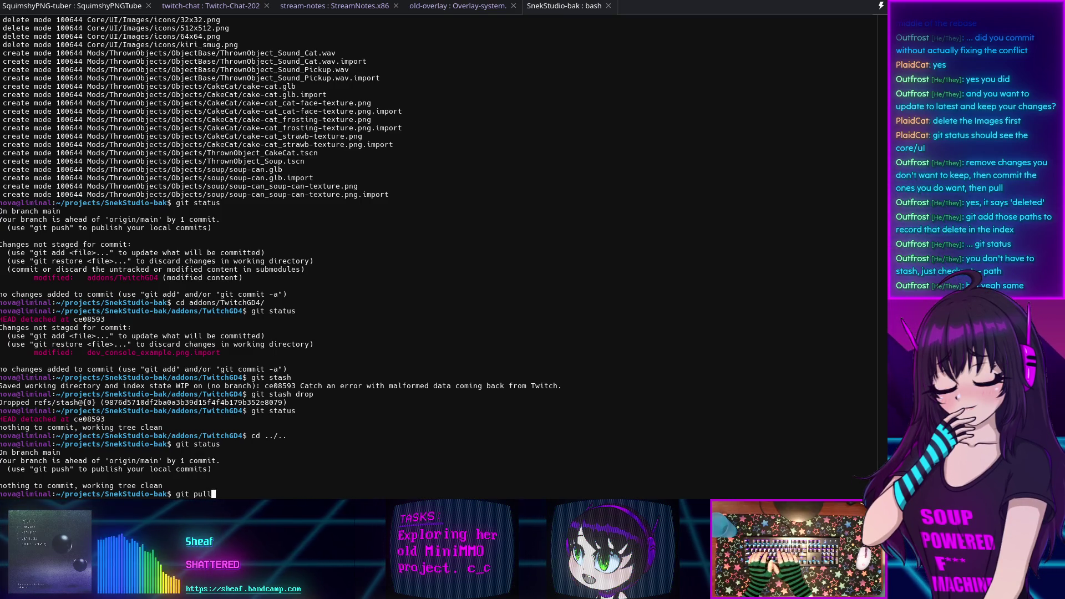
{"action": "type", "text": "-rebase"}
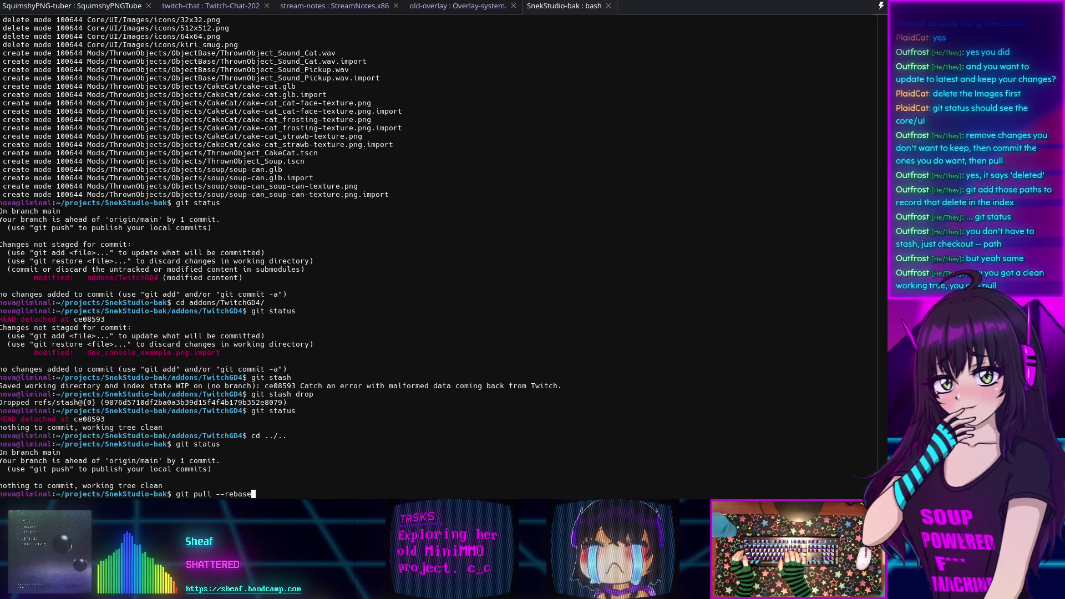
{"action": "key", "text": "Return"}
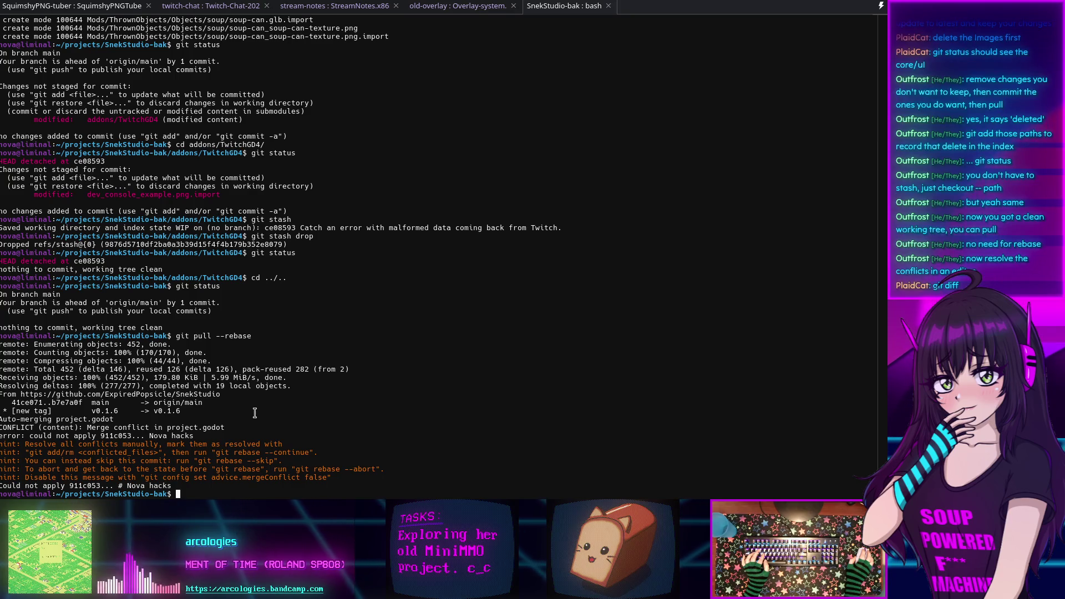
Step: Show the project.godot conflict ("4.6" versus "4.5" config/features) with git diff
{"action": "type", "text": "g"}
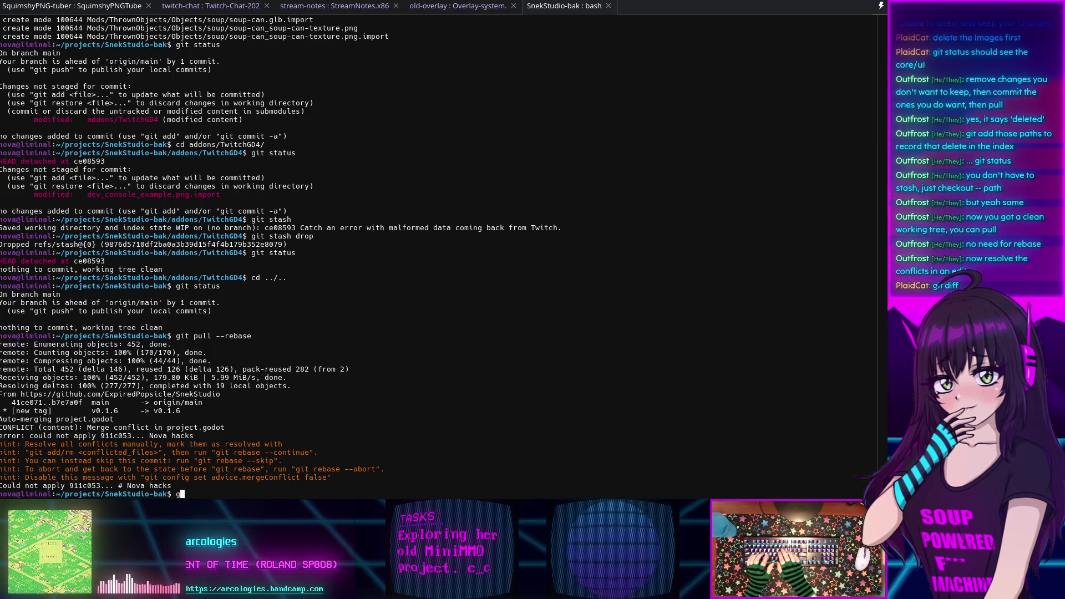
{"action": "type", "text": "it diff"}
{"action": "key", "text": "Return"}
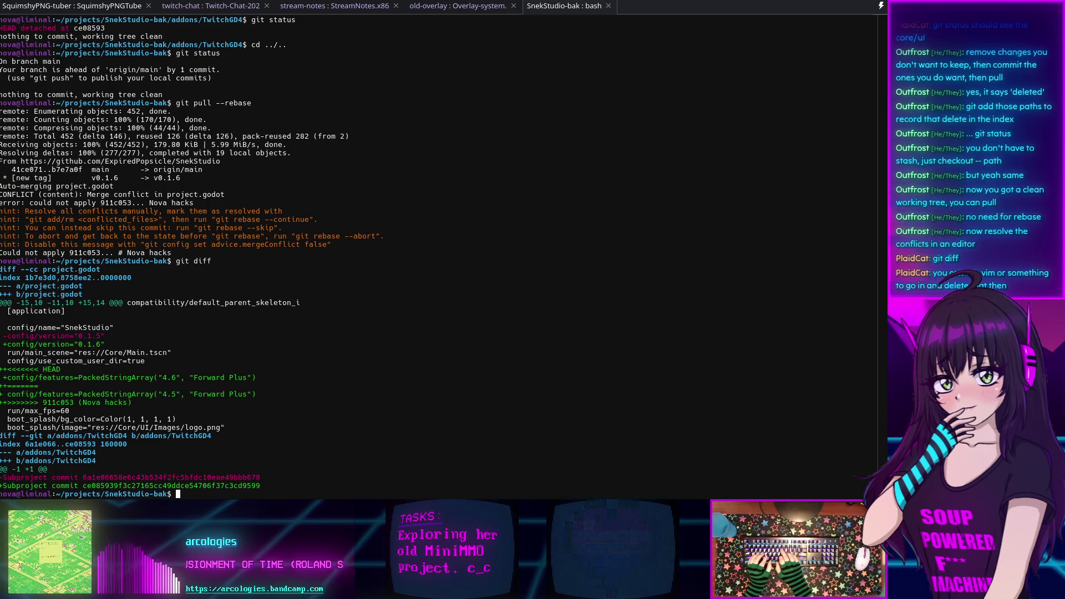
{"action": "type", "text": "vim"}
{"action": "key", "text": "BackSpace"}
{"action": "key", "text": "BackSpace"}
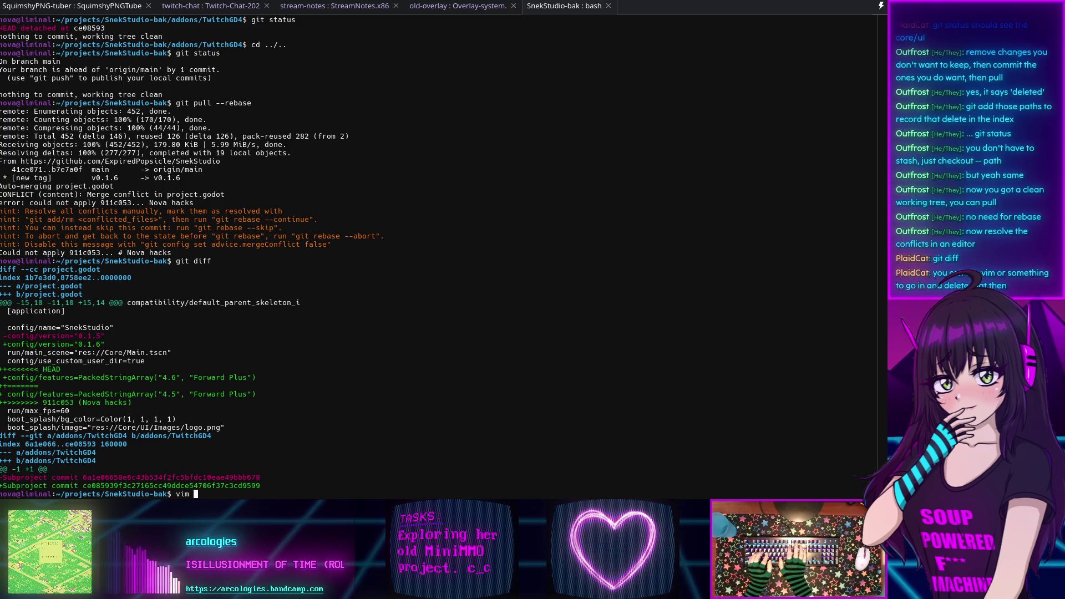
{"action": "type", "text": "pro"}
{"action": "key", "text": "Tab"}
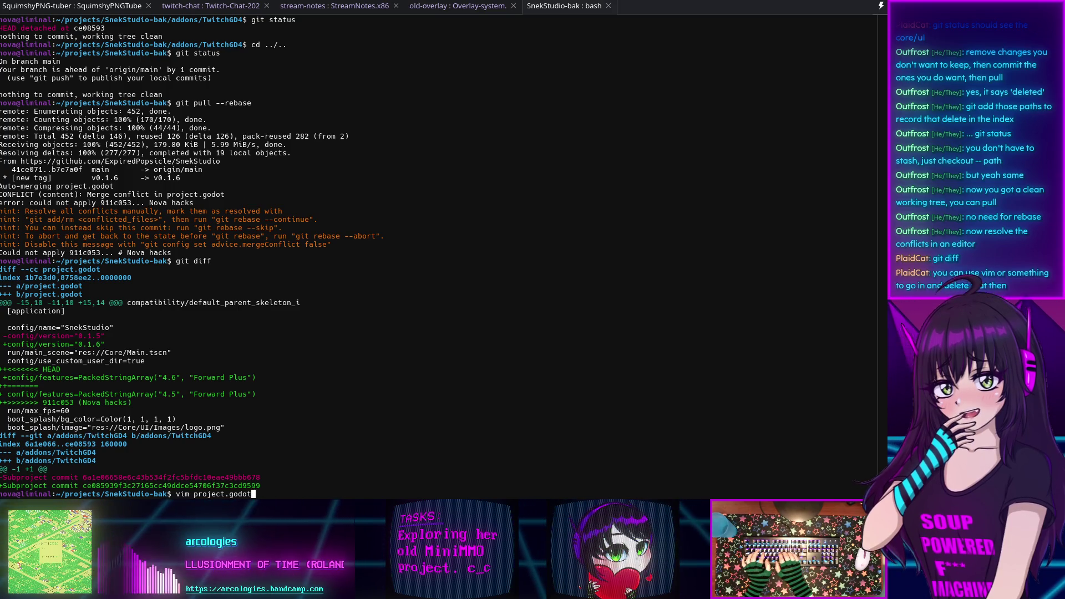
{"action": "key", "text": "Return"}
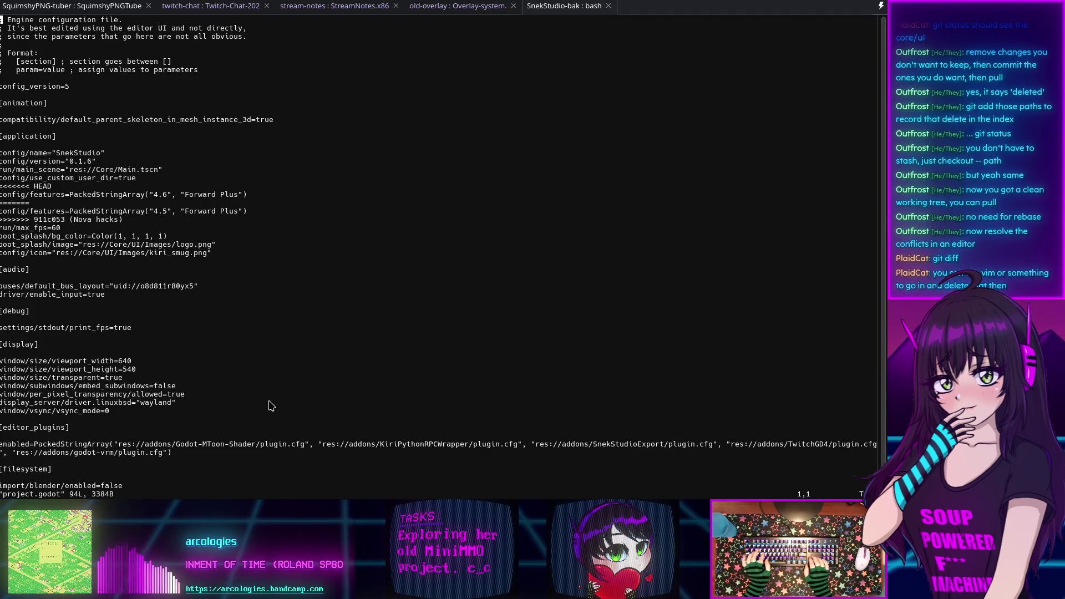
{"action": "key", "text": "j"}
{"action": "key", "text": "j"}
{"action": "key", "text": "j"}
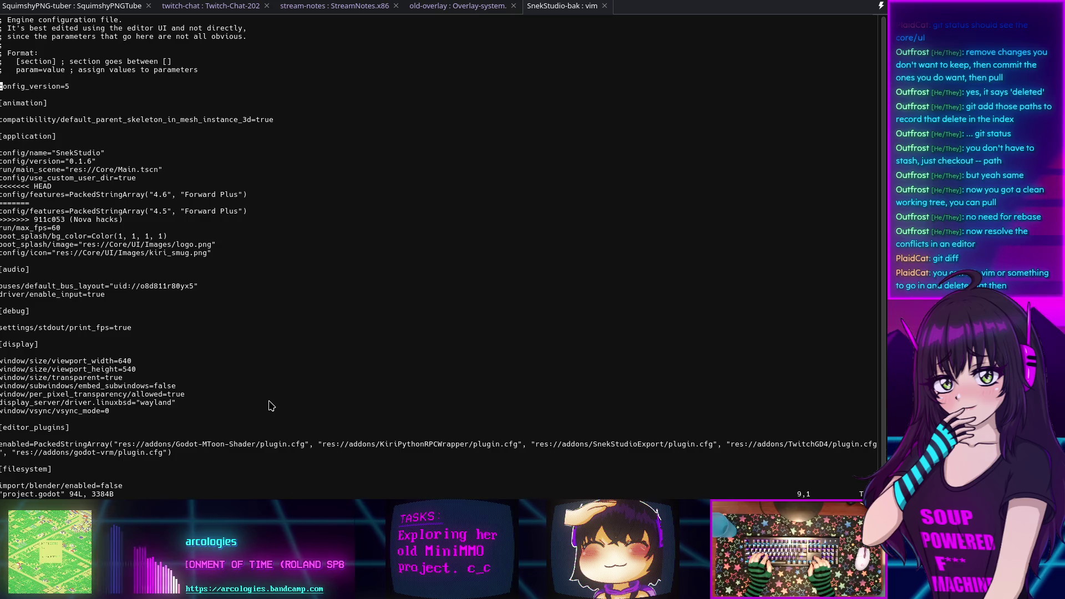
{"action": "key", "text": "j"}
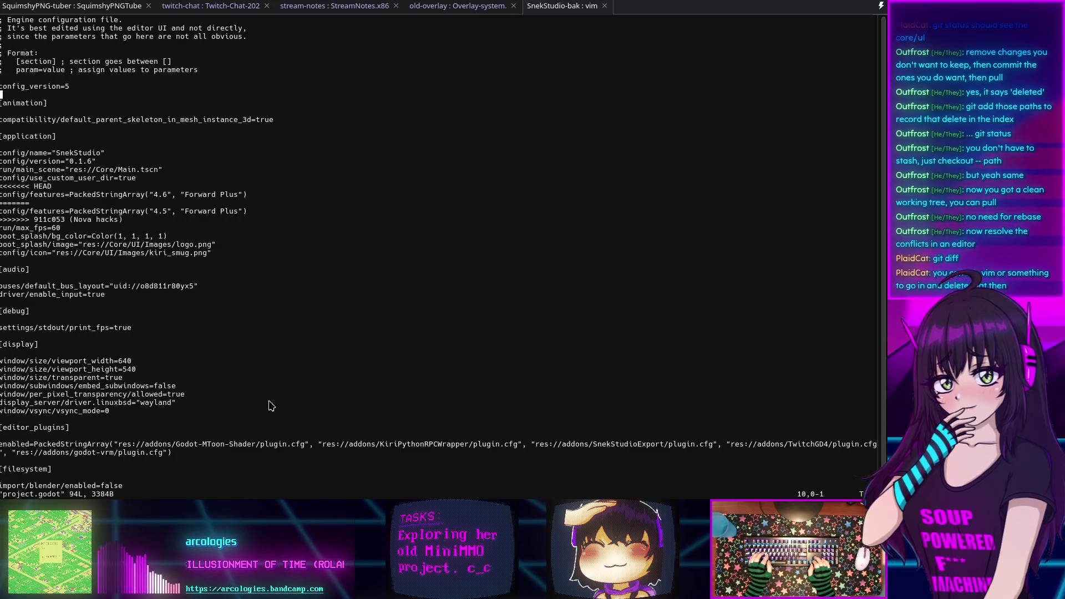
{"action": "key", "text": "j"}
{"action": "key", "text": "j"}
{"action": "key", "text": "j"}
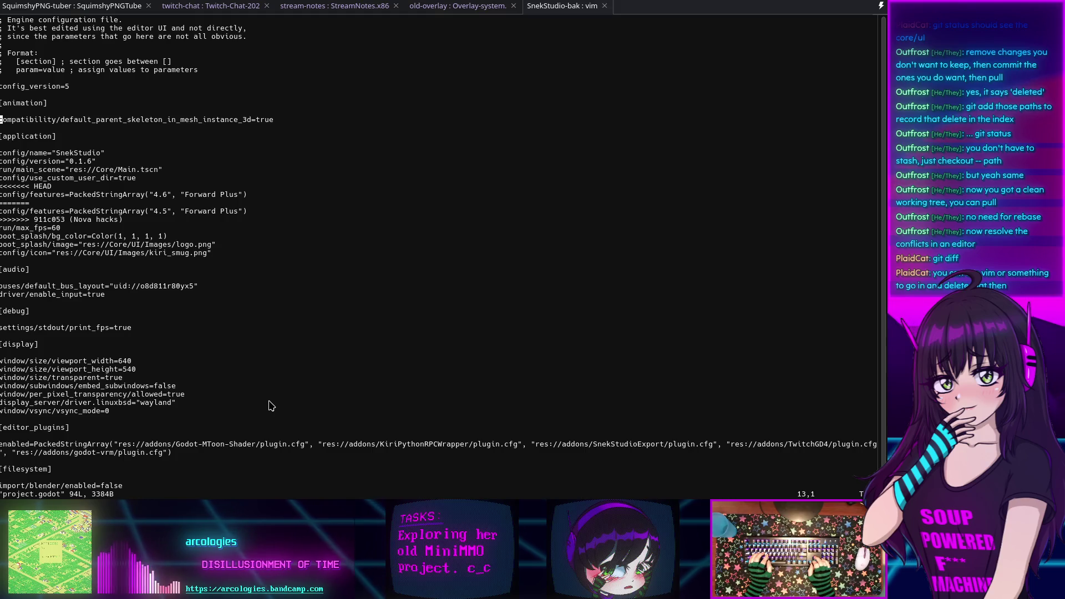
{"action": "key", "text": "j"}
{"action": "key", "text": "j"}
{"action": "key", "text": "j"}
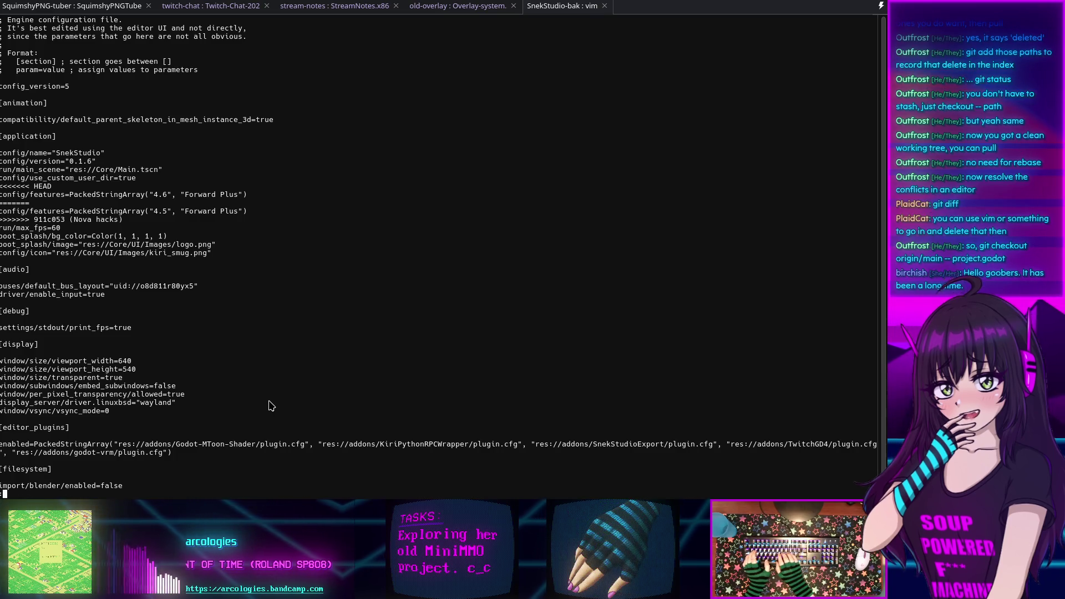
{"action": "type", "text": ":q"}
{"action": "key", "text": "Return"}
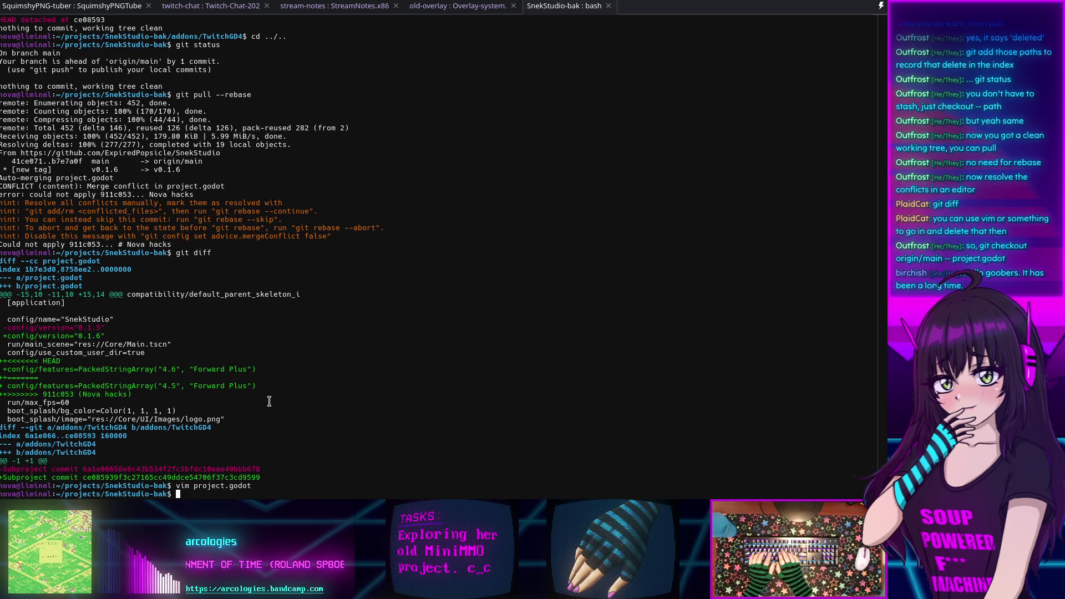
{"action": "type", "text": "git checko"}
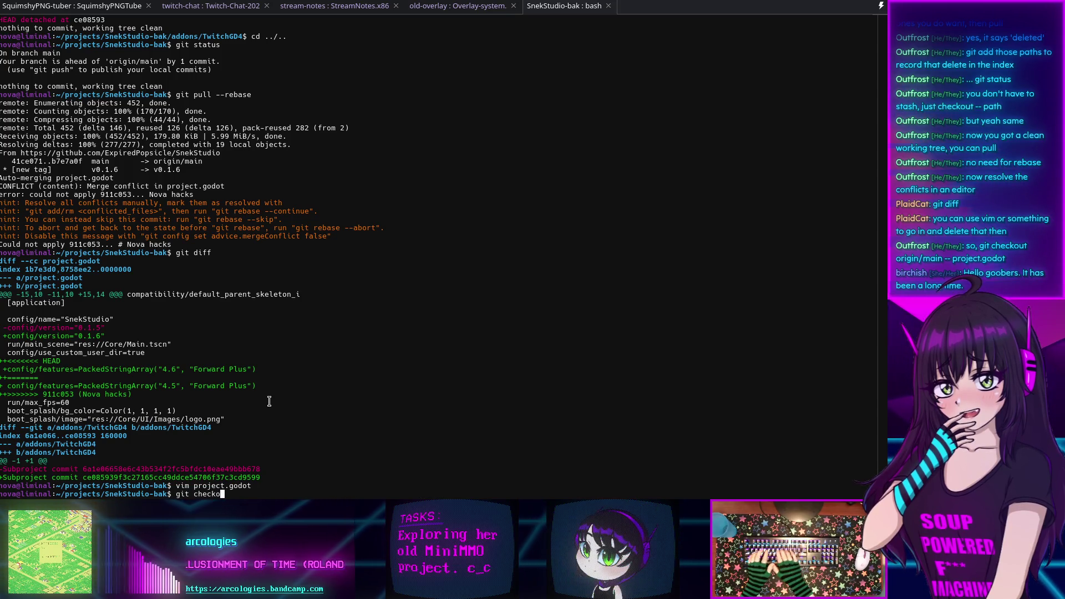
{"action": "type", "text": "ut origin/main "}
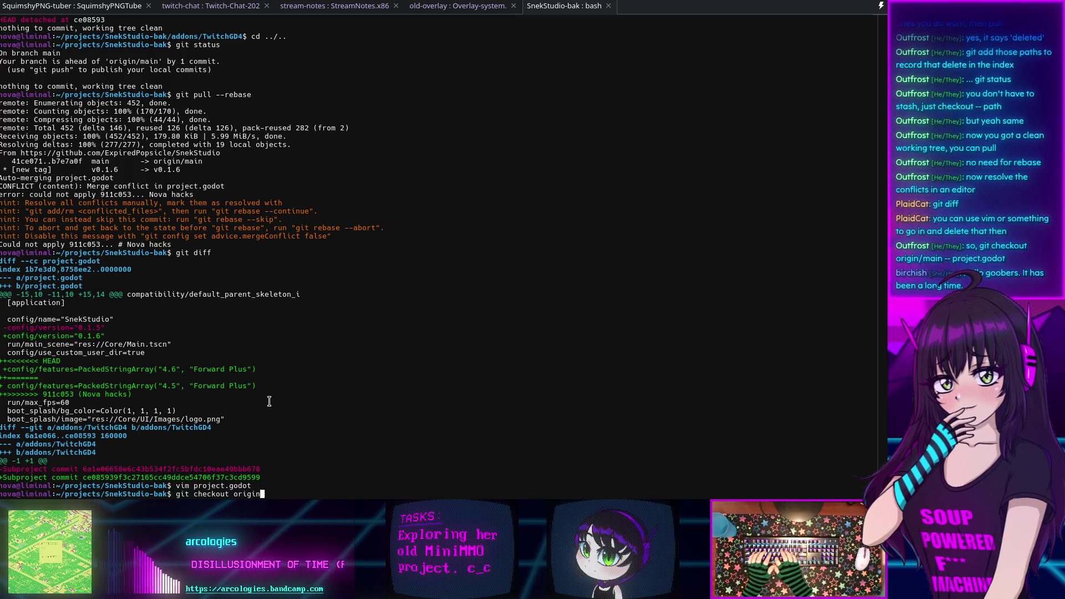
{"action": "type", "text": "-- pro"}
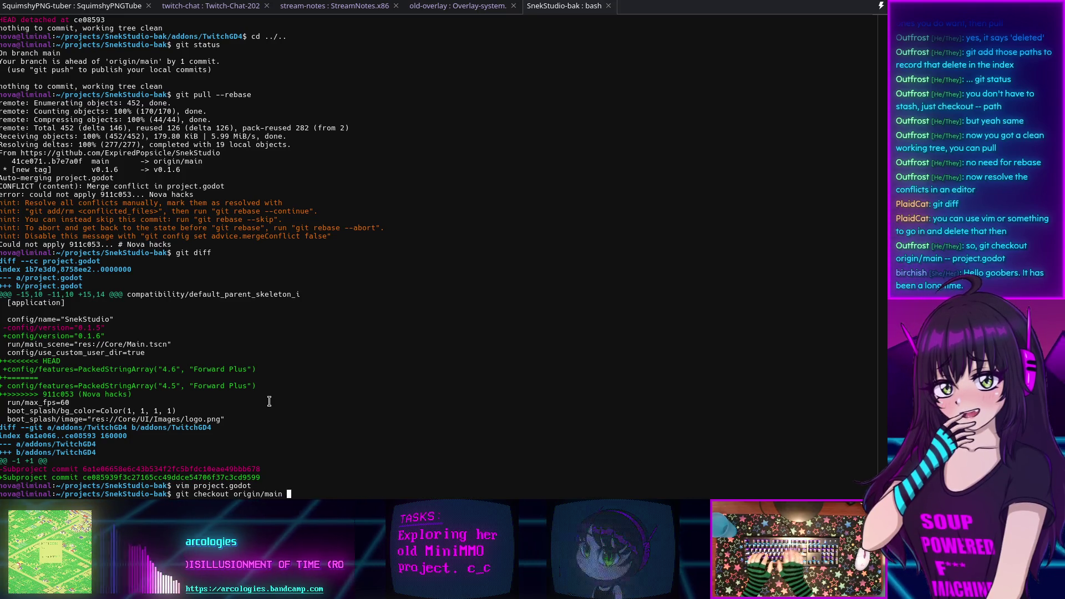
{"action": "type", "text": "ject.godot"}
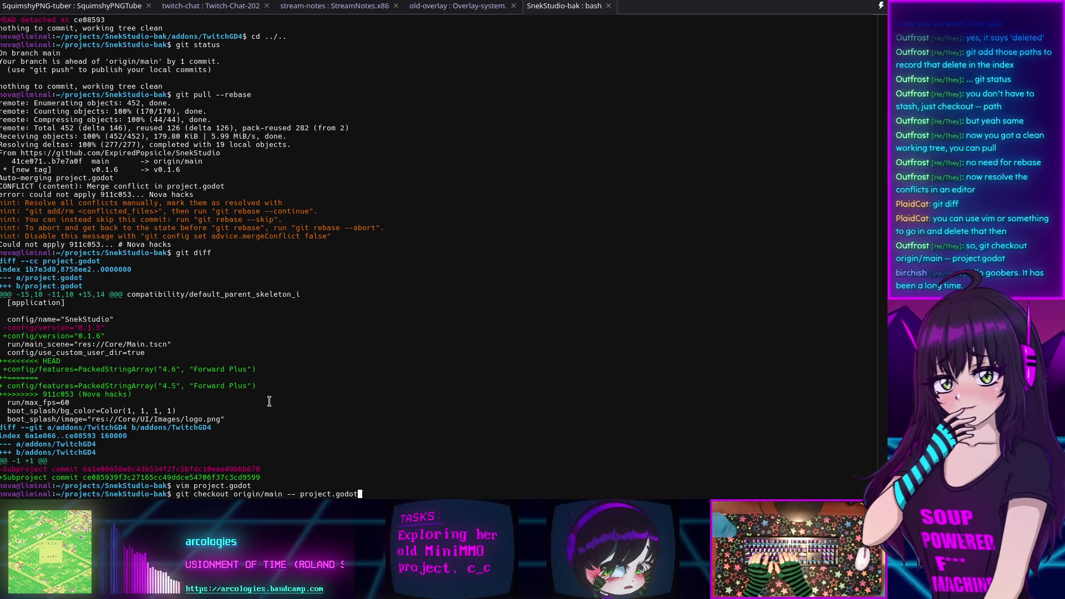
{"action": "key", "text": "Return"}
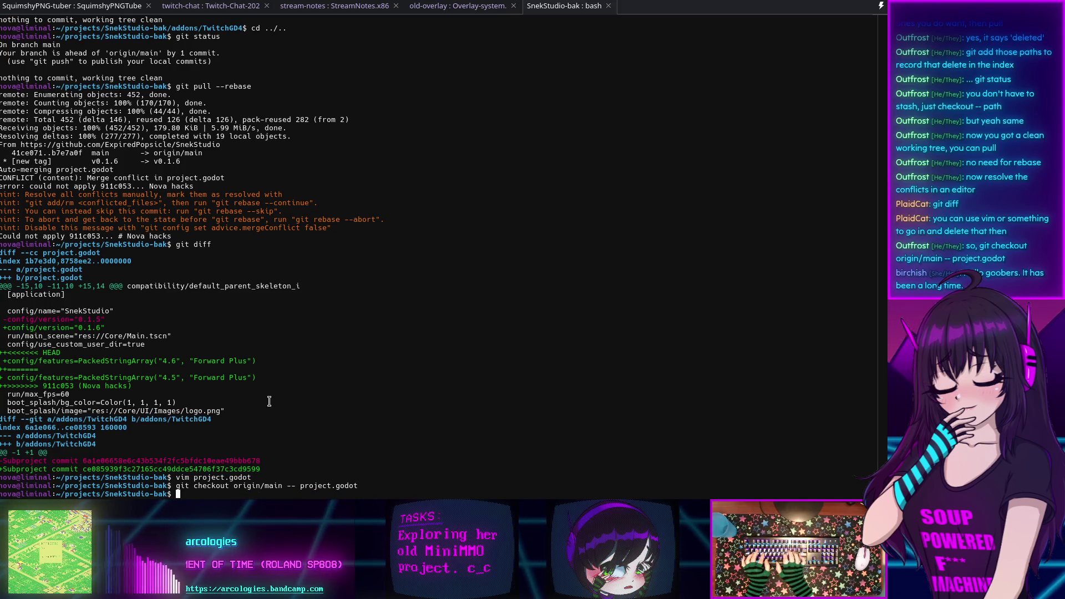
Step: Run git diff to show the remaining differences after restoring project.godot
{"action": "type", "text": "git status"}
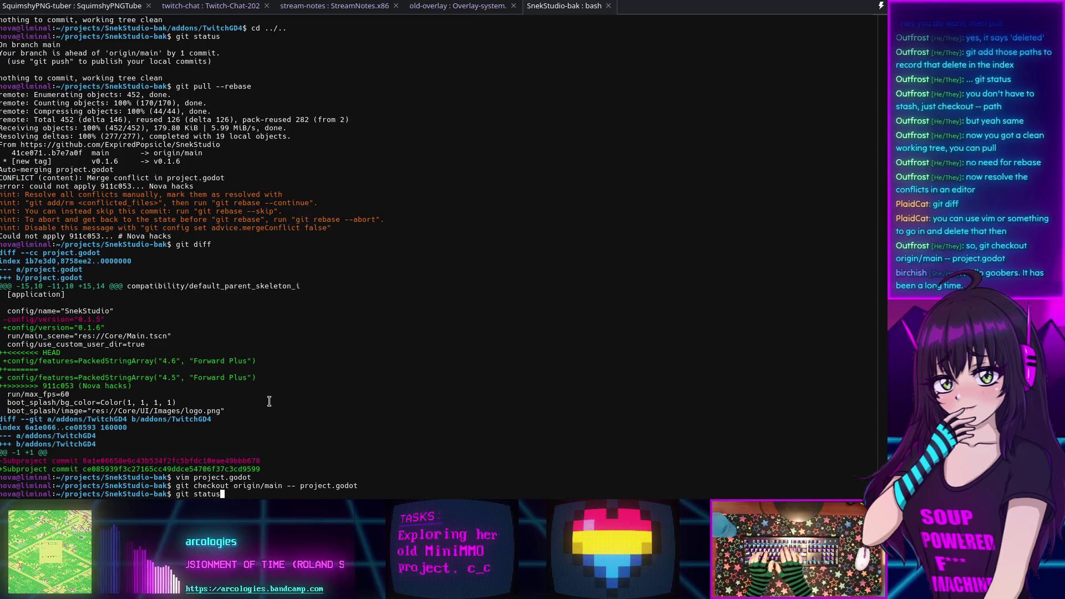
{"action": "key", "text": "BackSpace"}
{"action": "key", "text": "BackSpace"}
{"action": "key", "text": "BackSpace"}
{"action": "type", "text": "diff"}
{"action": "key", "text": "Return"}
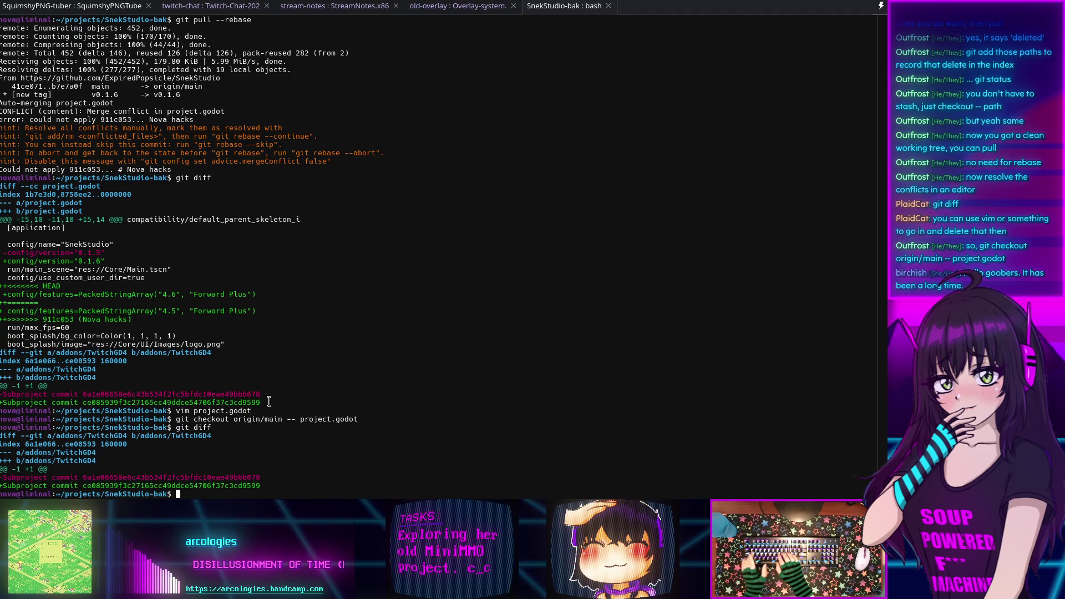
Step: Review git status of the staged rebase changes, then run git rebase --continue
{"action": "type", "text": "git status"}
{"action": "key", "text": "Return"}
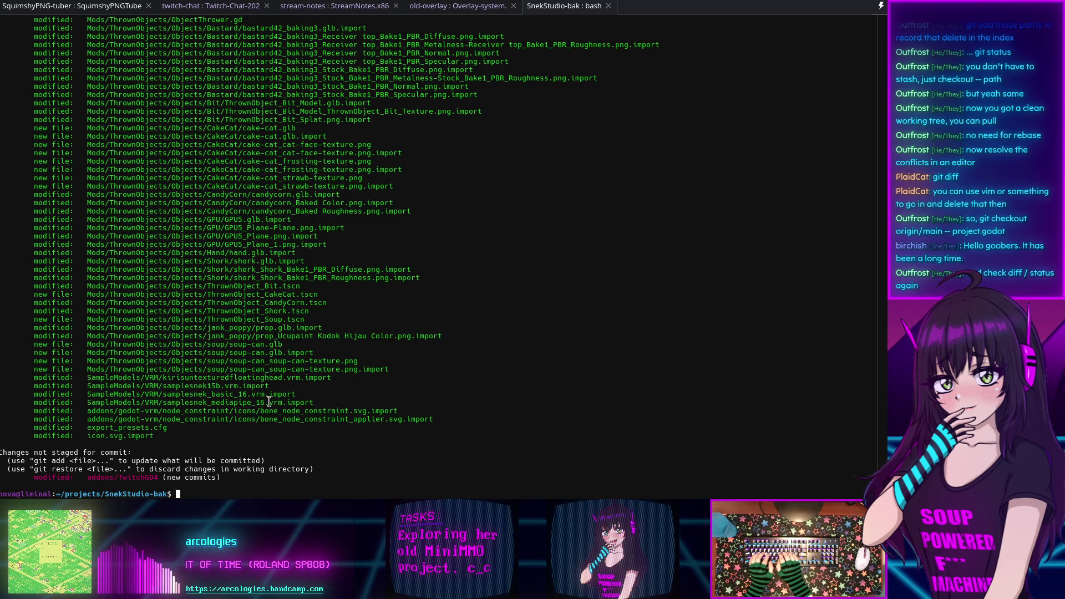
{"action": "scroll", "coordinate": [264, 355], "scroll_direction": "up", "scroll_amount": 10}
{"action": "scroll", "coordinate": [254, 314], "scroll_direction": "up", "scroll_amount": 6}
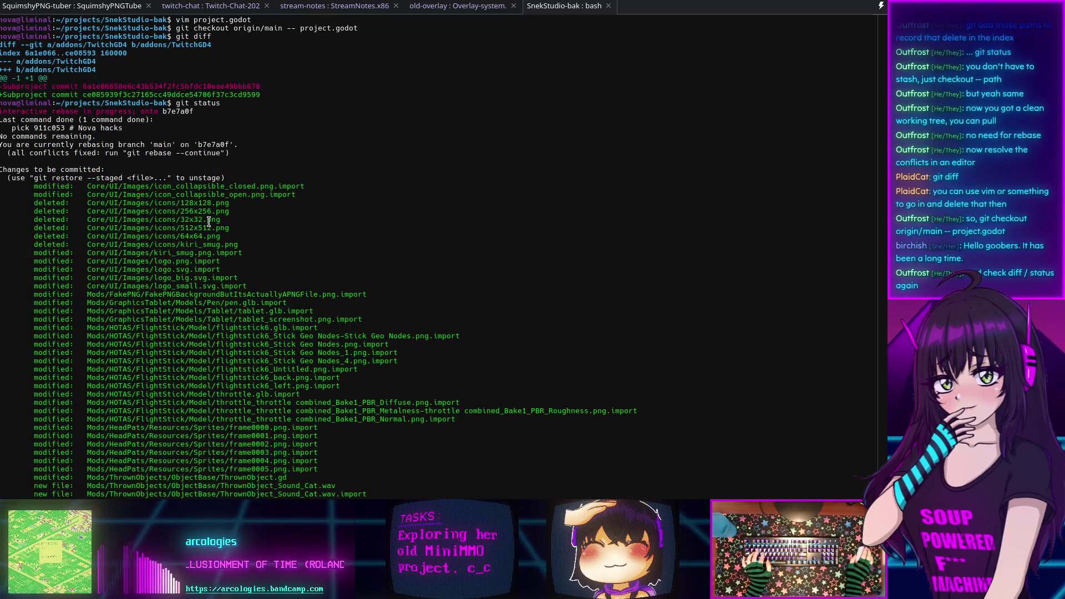
{"action": "scroll", "coordinate": [209, 221], "scroll_direction": "down", "scroll_amount": 15}
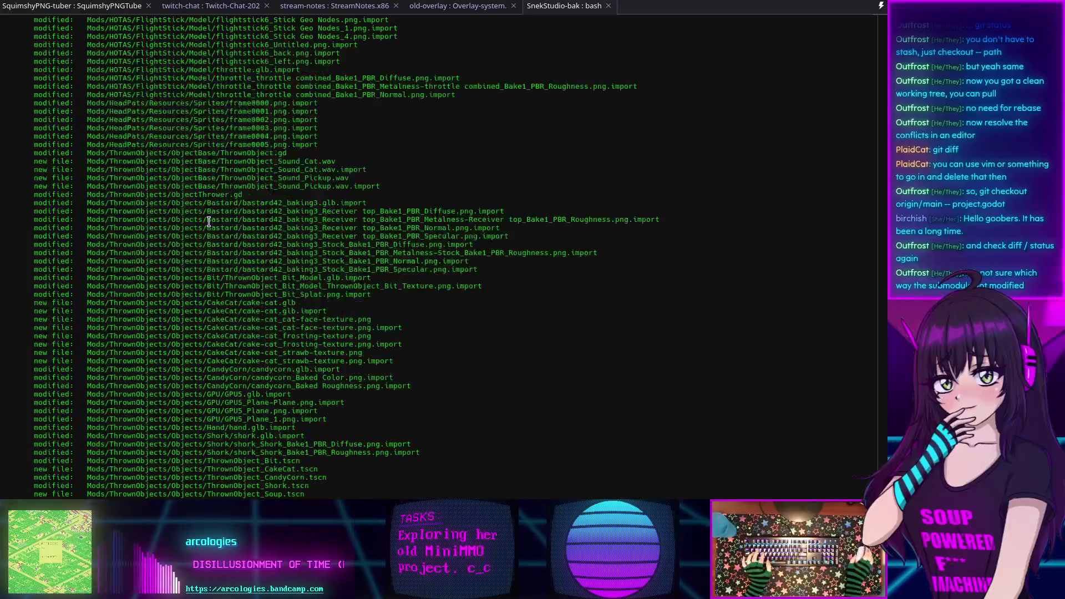
{"action": "scroll", "coordinate": [209, 221], "scroll_direction": "down", "scroll_amount": 1}
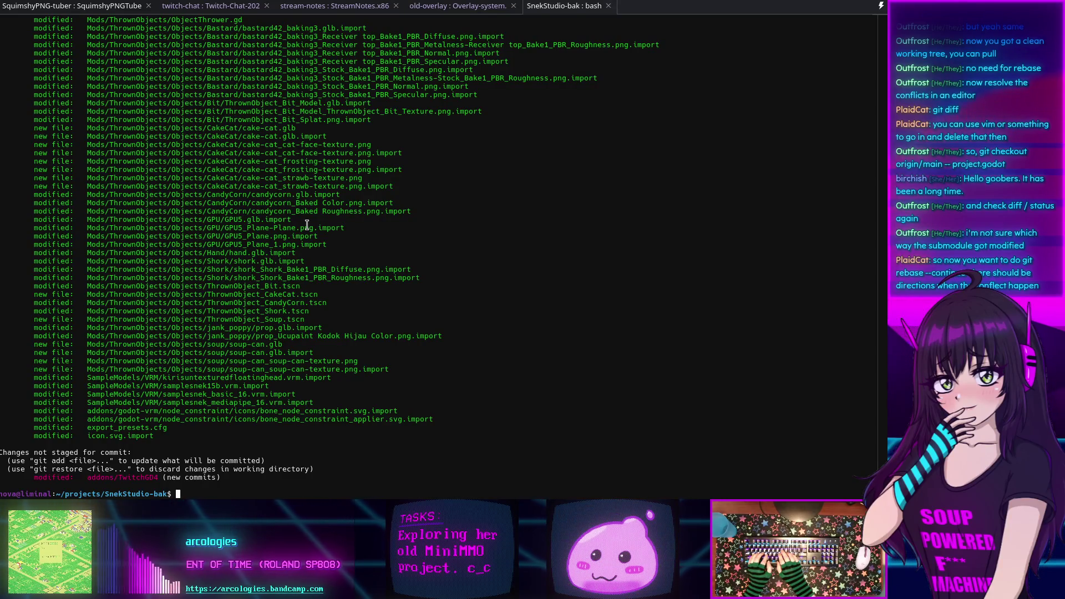
{"action": "type", "text": "git "}
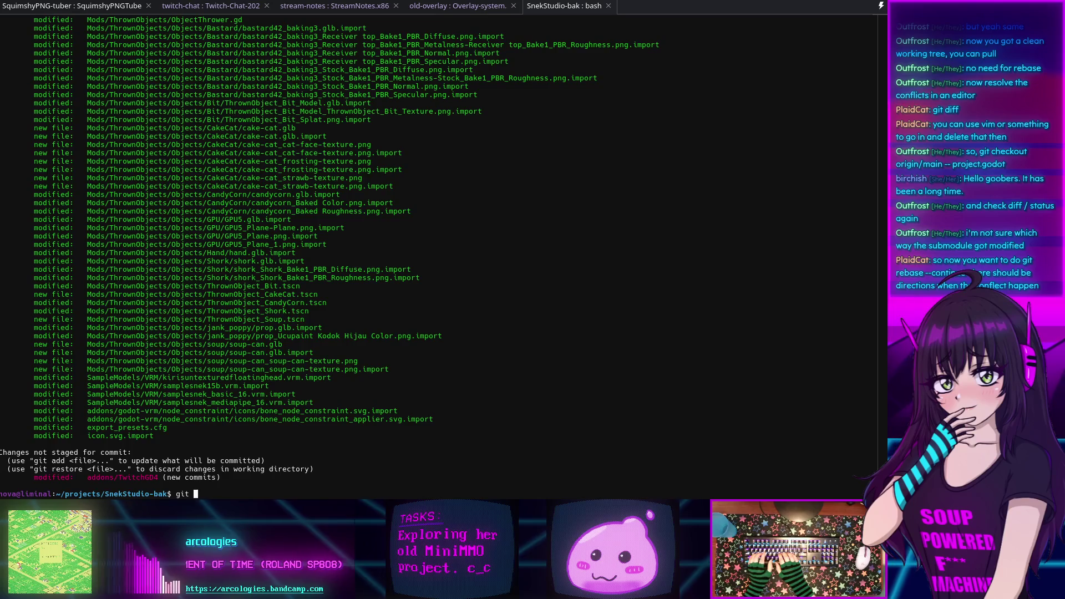
{"action": "type", "text": "rebase --contin"}
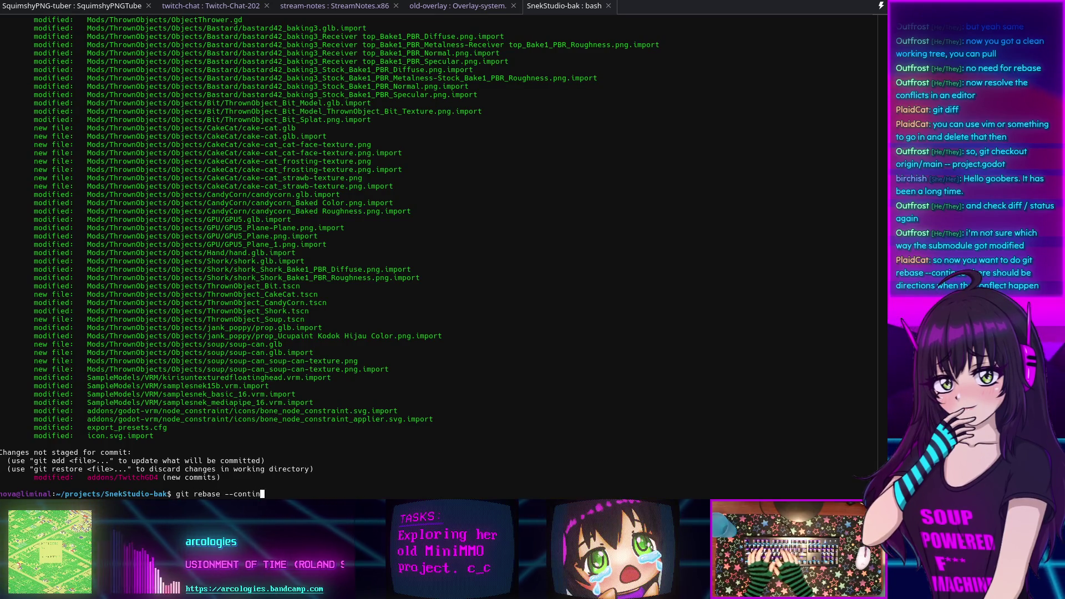
{"action": "type", "text": "ue"}
{"action": "key", "text": "Return"}
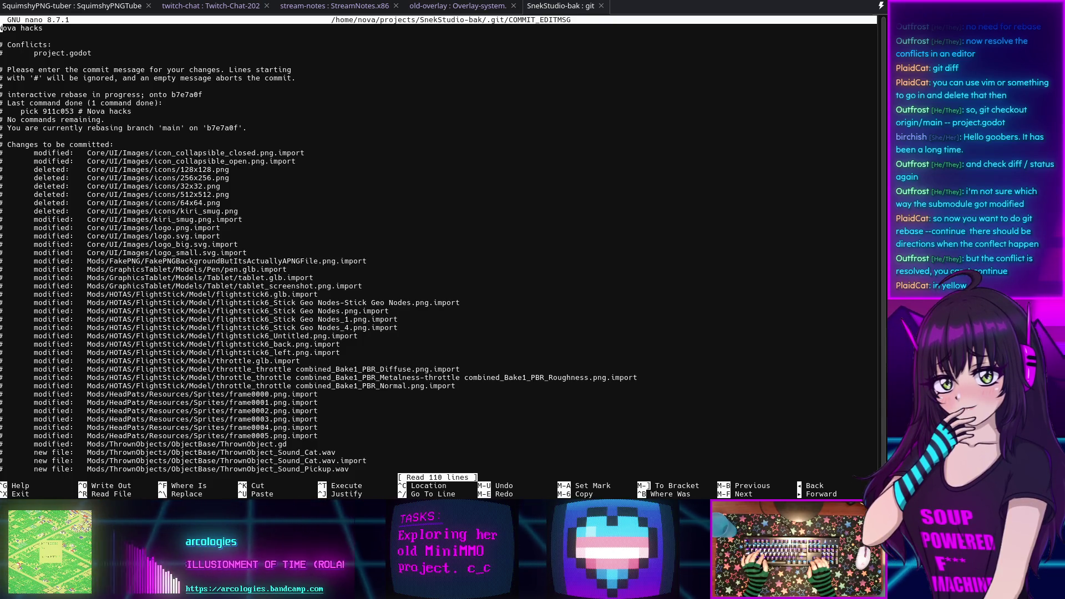
Step: Review the "Nova hacks" commit message in nano, save it to COMMIT_EDITMSG and exit
{"action": "key", "text": "Page_Down"}
{"action": "key", "text": "Page_Down"}
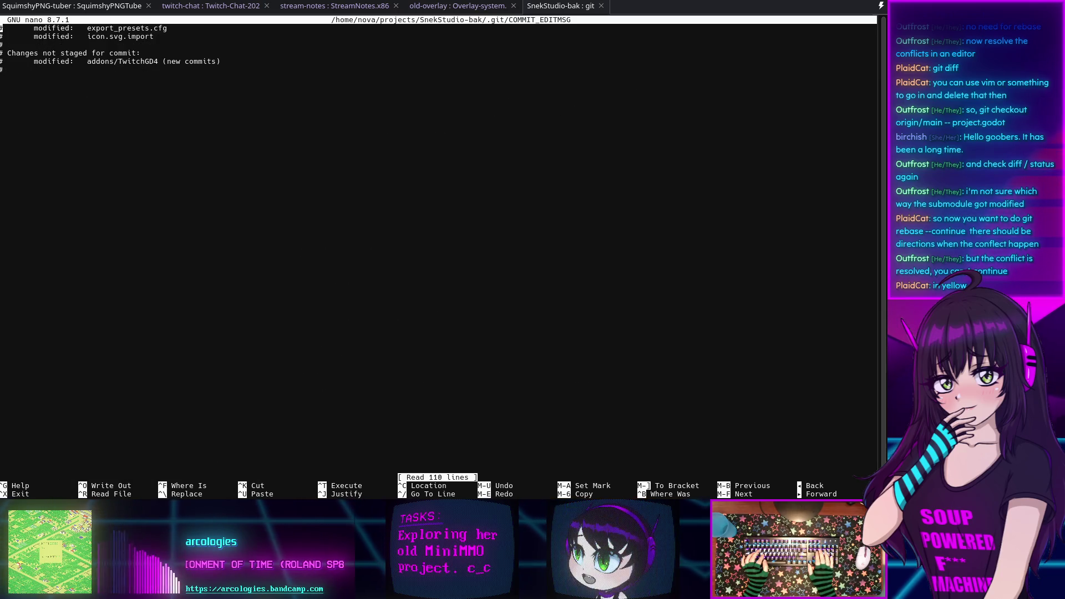
{"action": "key", "text": "Page_Up"}
{"action": "key", "text": "Page_Up"}
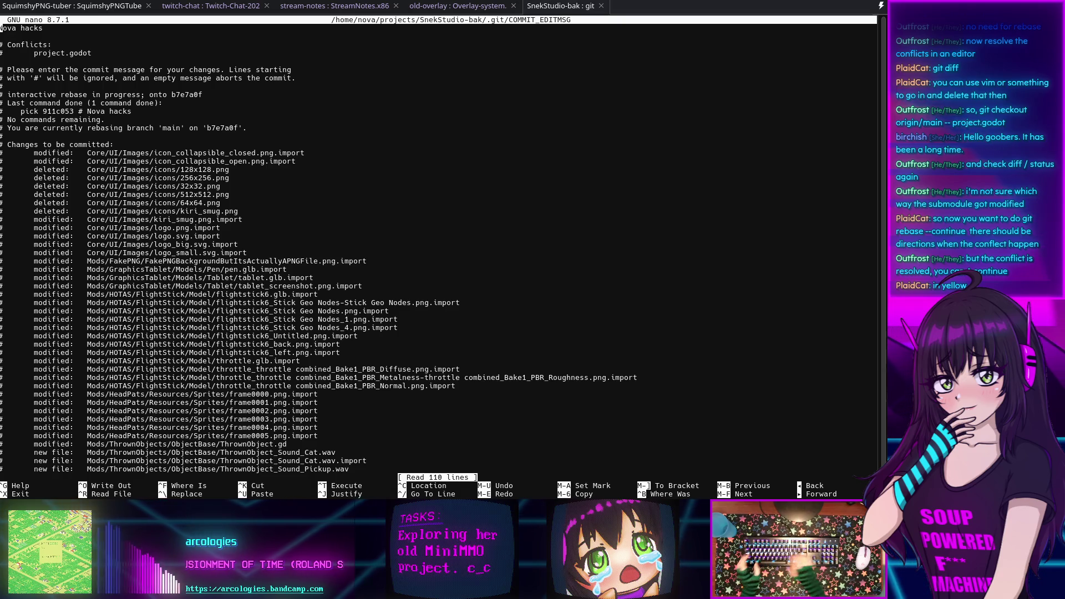
{"action": "key", "text": "ctrl+o"}
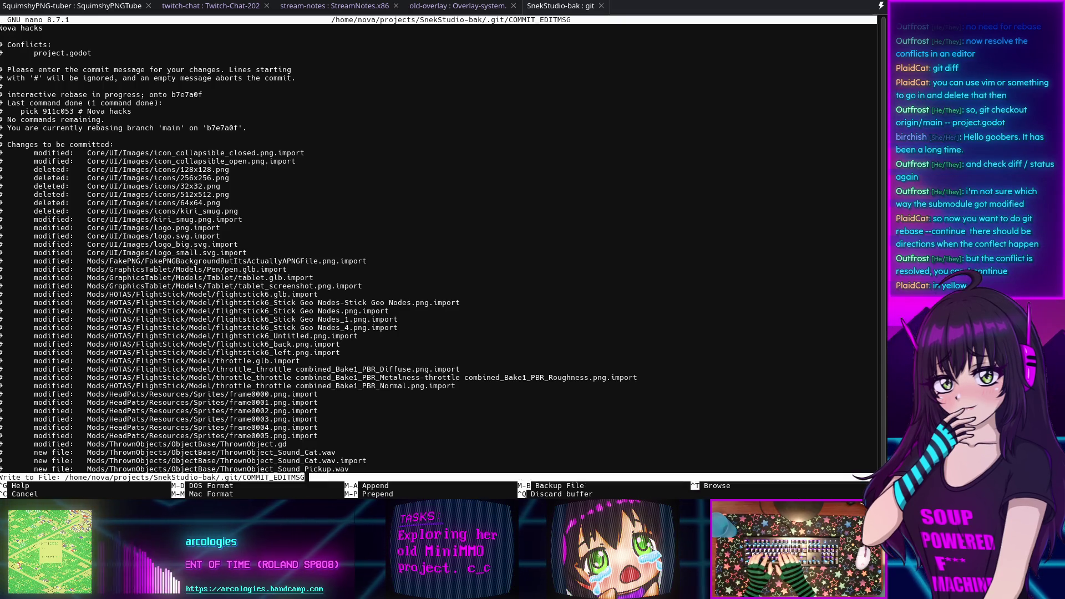
{"action": "key", "text": "Return"}
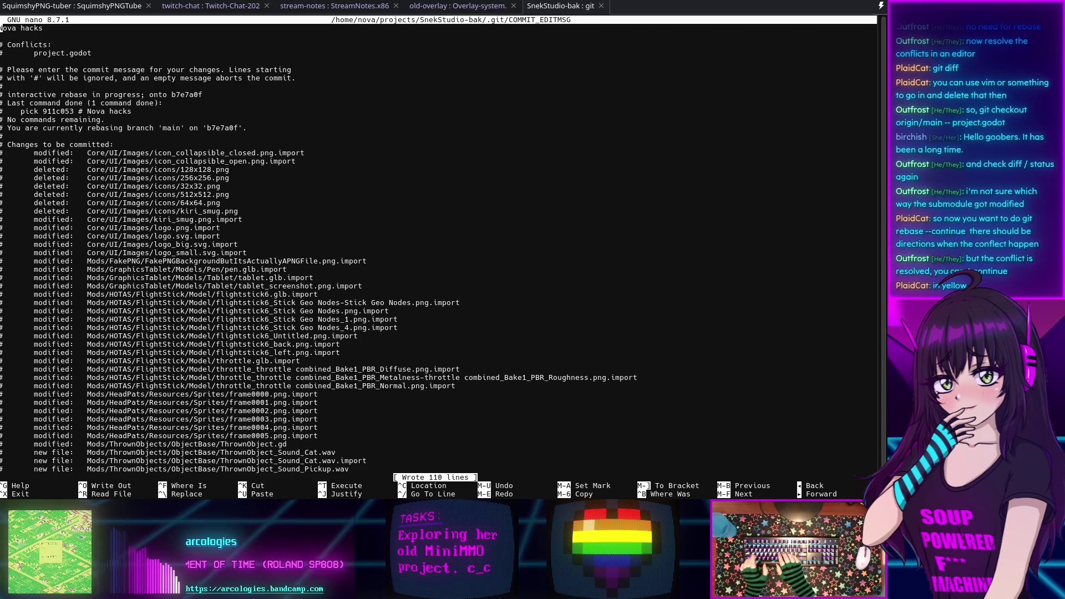
{"action": "key", "text": "ctrl+x"}
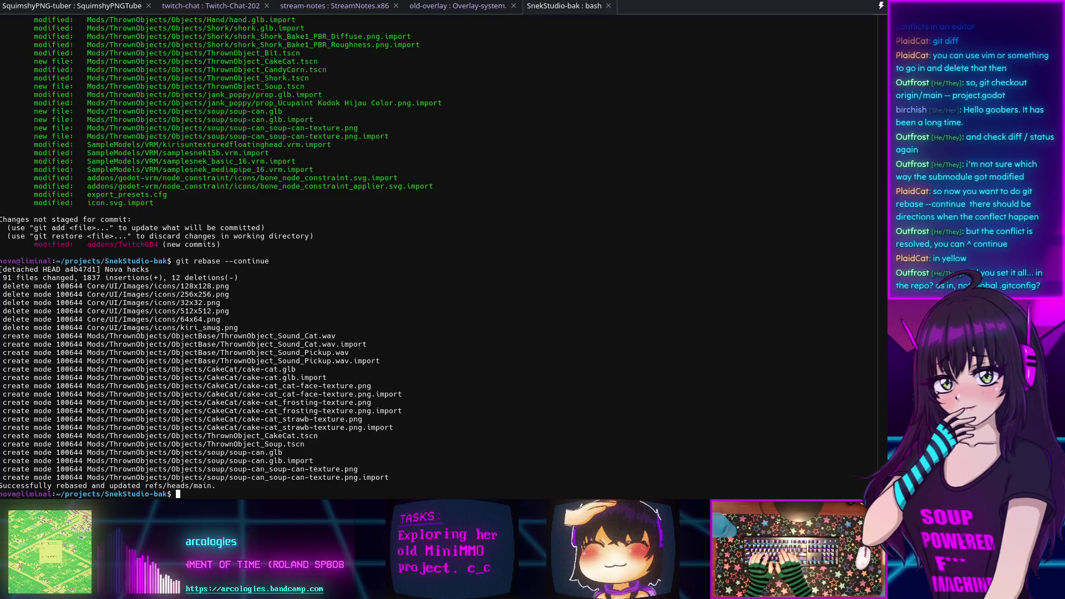
Step: Confirm main is one commit ahead of origin/main and view .git/config in vim without changes
{"action": "type", "text": "git status"}
{"action": "key", "text": "Return"}
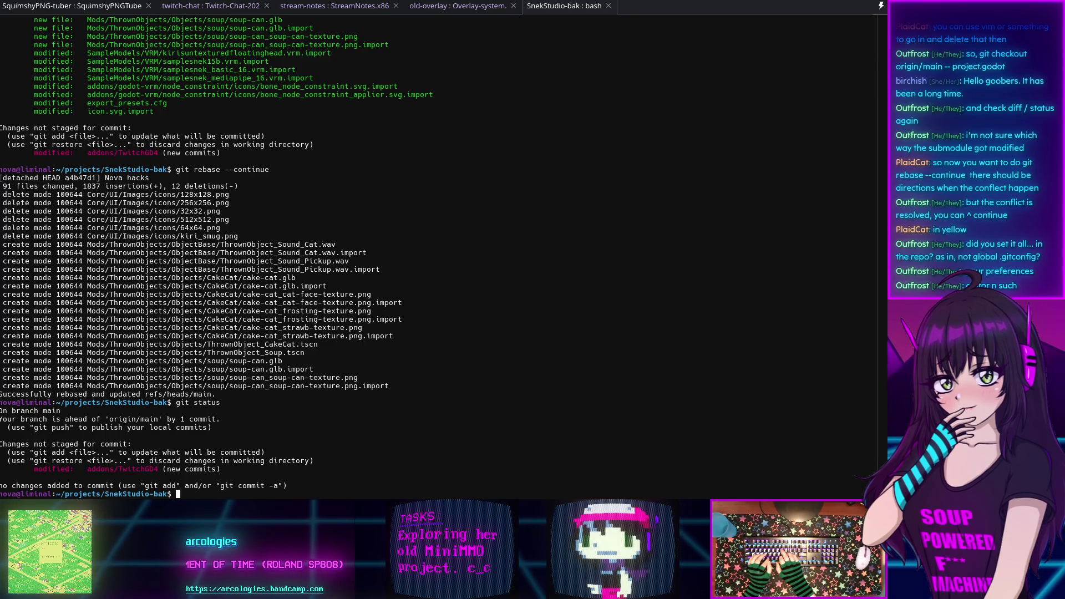
{"action": "type", "text": "vim .c"}
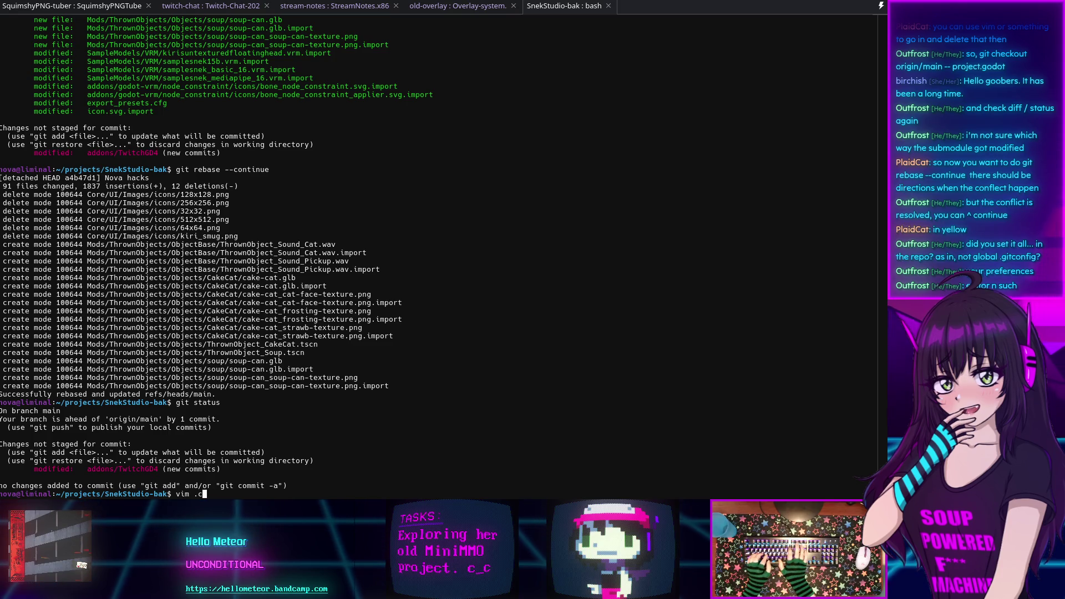
{"action": "key", "text": "BackSpace"}
{"action": "type", "text": "git/config"}
{"action": "key", "text": "Return"}
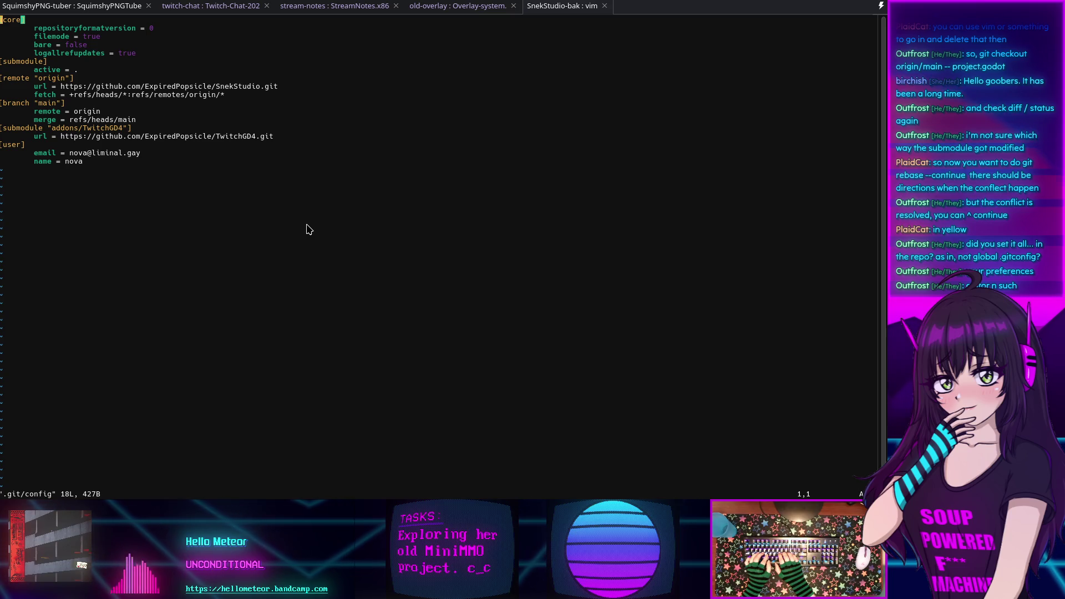
{"action": "type", "text": ":q"}
{"action": "key", "text": "Return"}
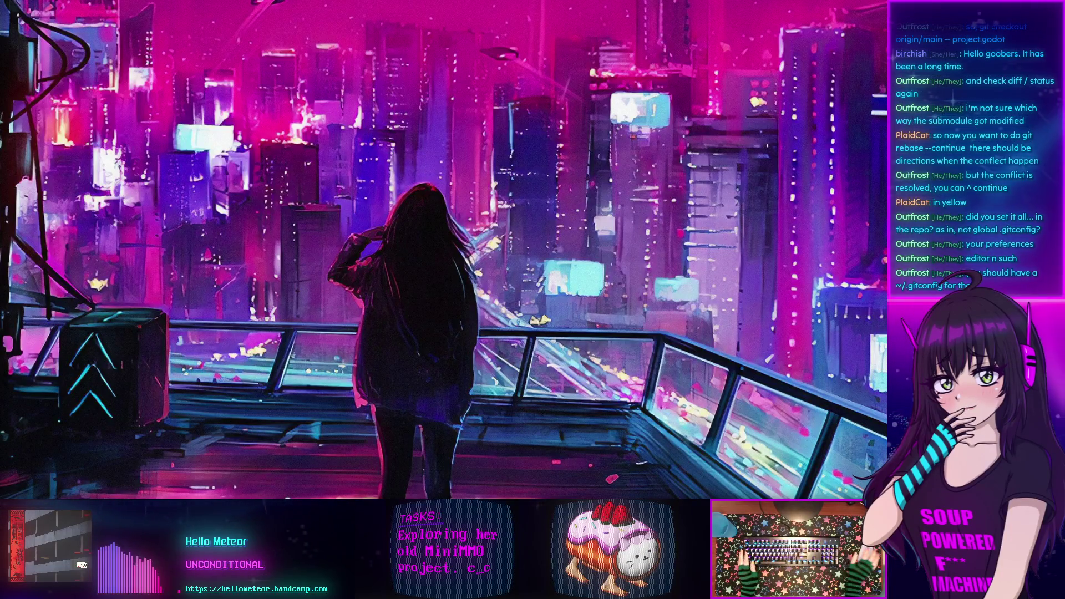
Step: From the drop-down terminal, open SnekStudio-bak in Godot's Project Manager and run it
{"action": "key", "text": "F12"}
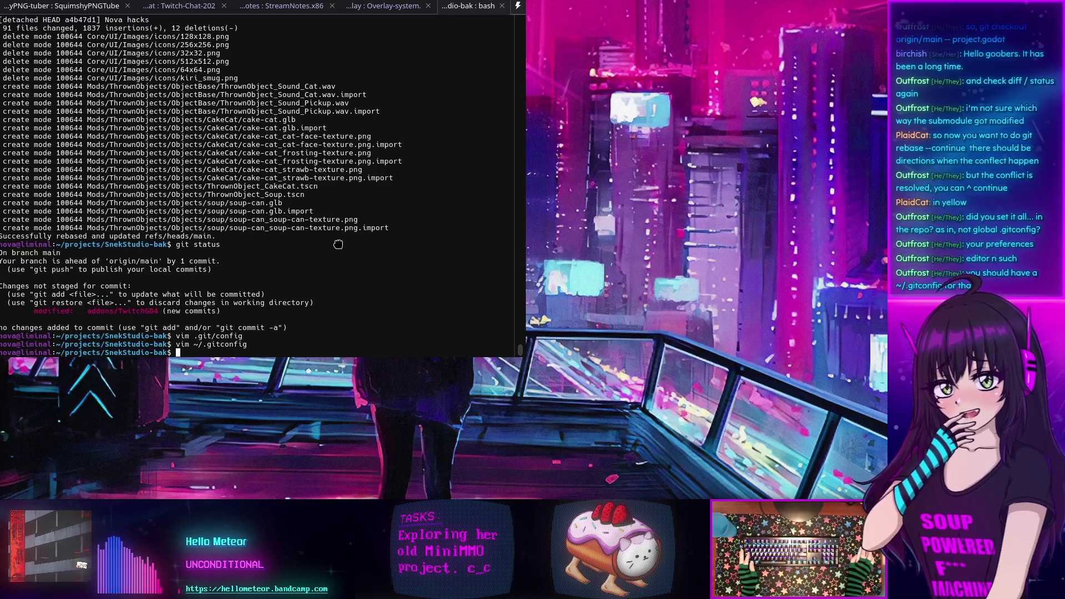
{"action": "left_click_drag", "start_coordinate": [461, 317], "coordinate": [836, 468]}
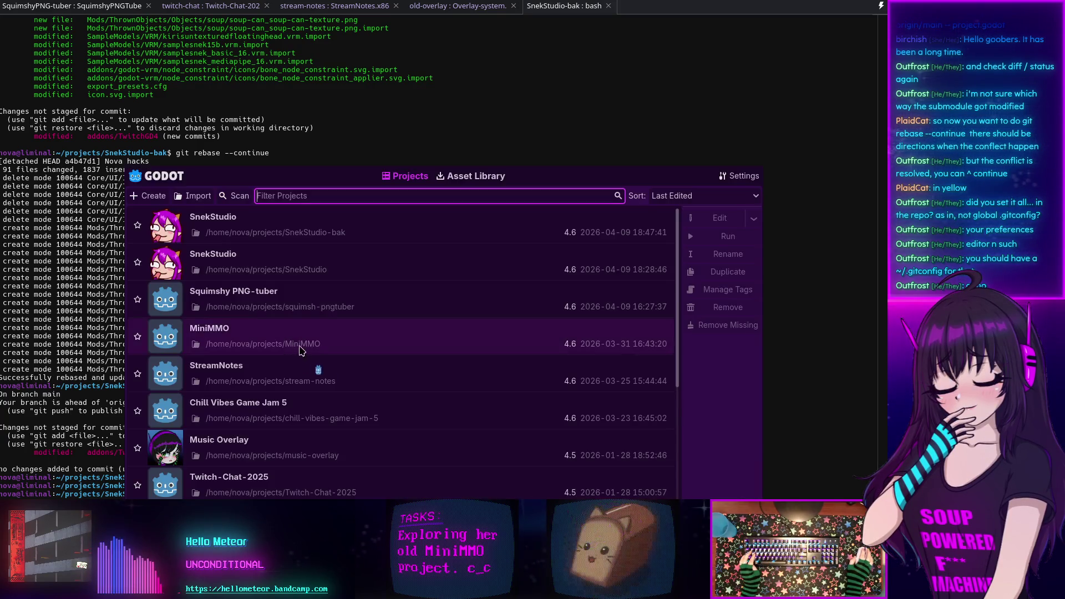
{"action": "double_click", "coordinate": [305, 229]}
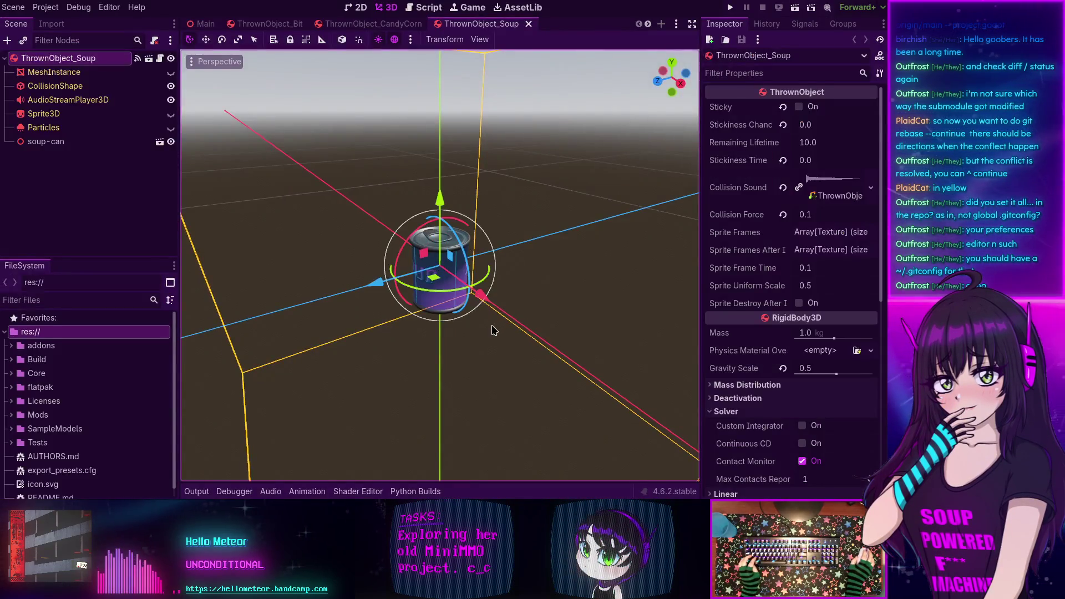
{"action": "left_click", "coordinate": [732, 7]}
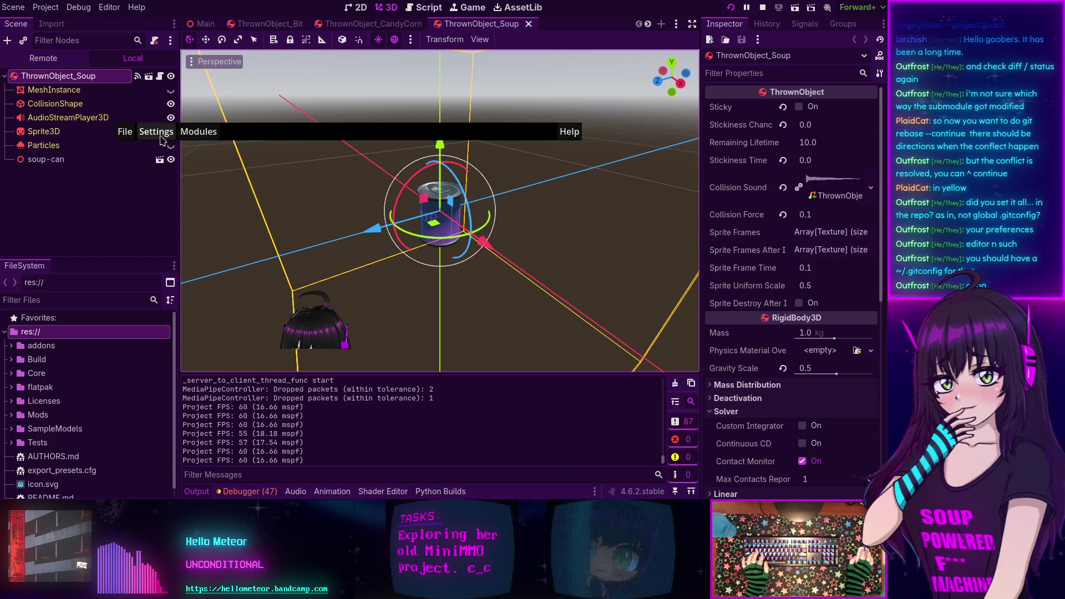
Step: Load SnekStudio settings from novasnek.json in the stream/snektest folder
{"action": "left_click", "coordinate": [125, 134]}
{"action": "left_click", "coordinate": [138, 151]}
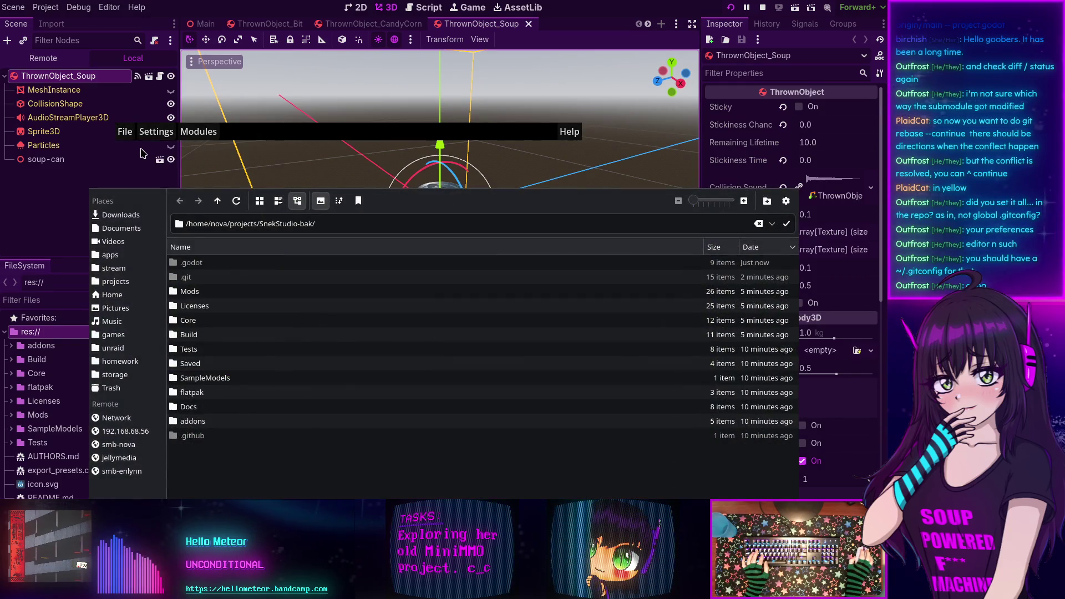
{"action": "key", "text": "Escape"}
{"action": "left_click", "coordinate": [125, 132]}
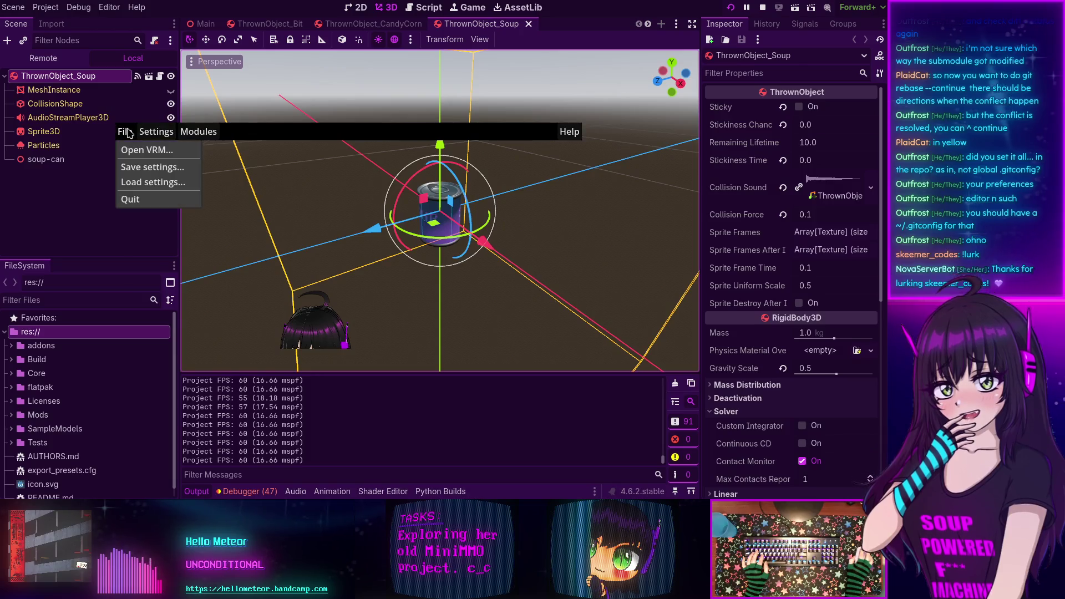
{"action": "left_click", "coordinate": [142, 183]}
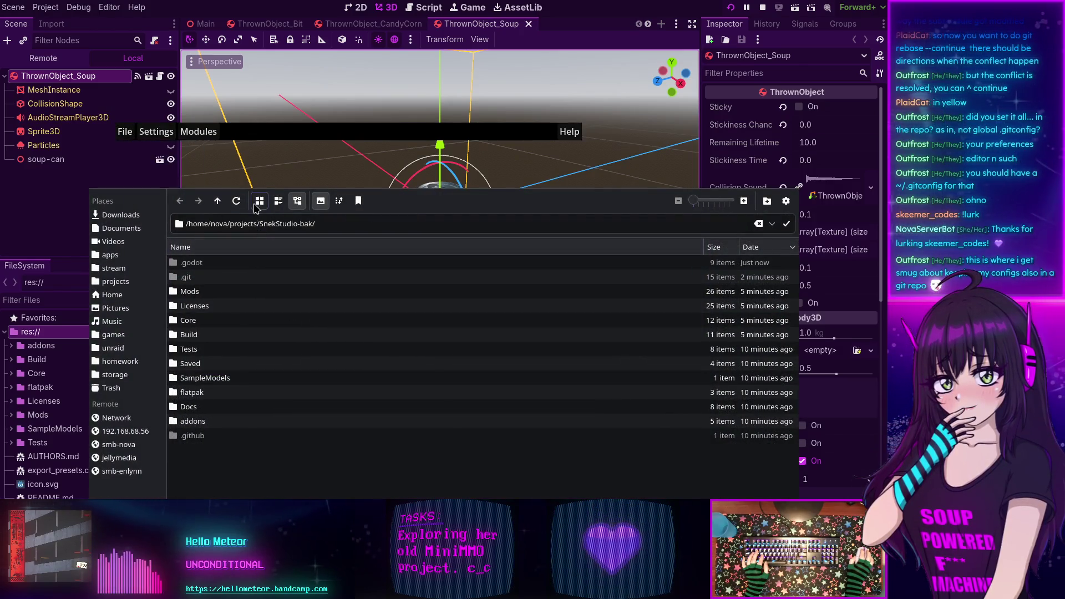
{"action": "double_click", "coordinate": [221, 205]}
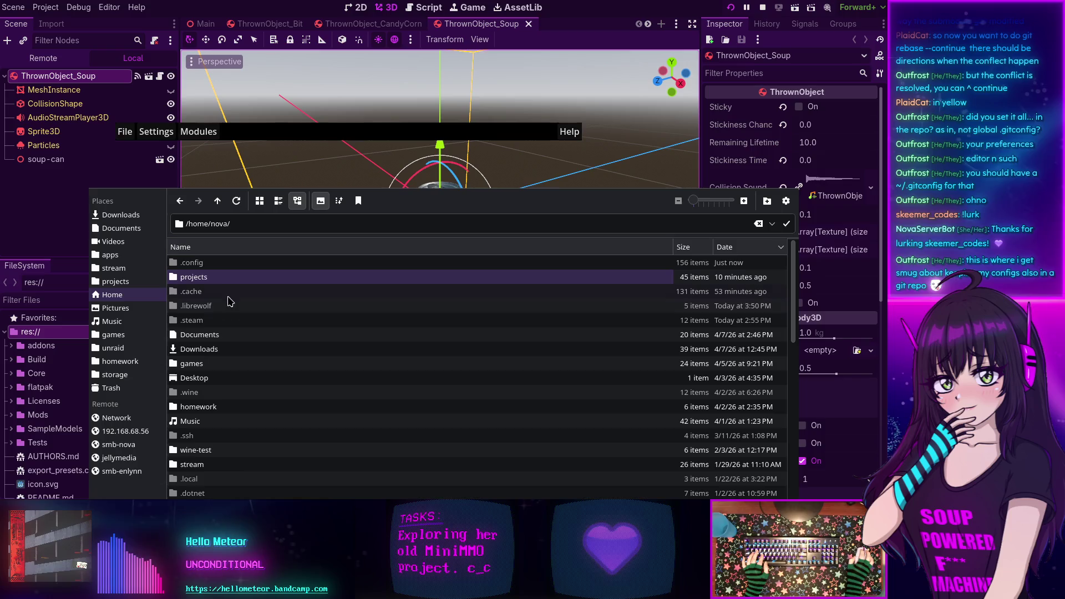
{"action": "double_click", "coordinate": [200, 466]}
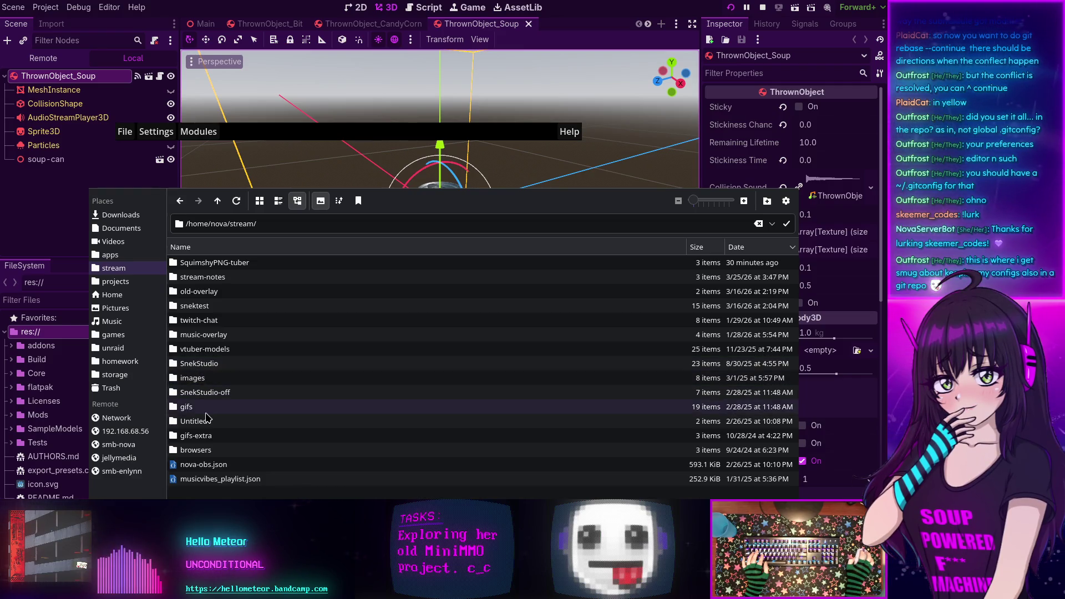
{"action": "double_click", "coordinate": [210, 307]}
{"action": "double_click", "coordinate": [209, 350]}
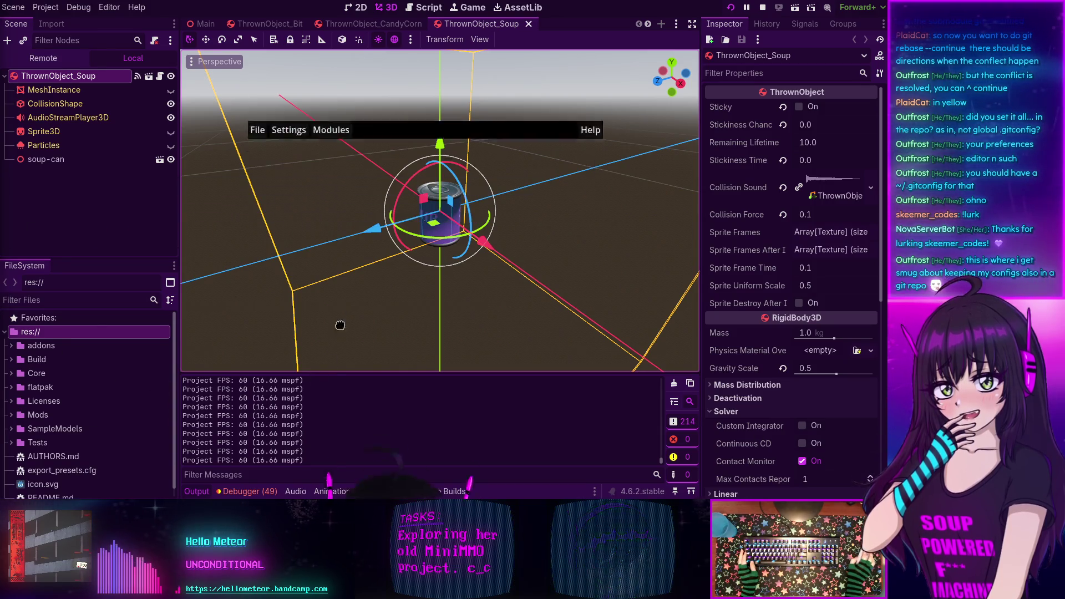
Step: Load a NovaHeadphones .vrm avatar from the stream/vtuber-models folder
{"action": "left_click", "coordinate": [247, 52]}
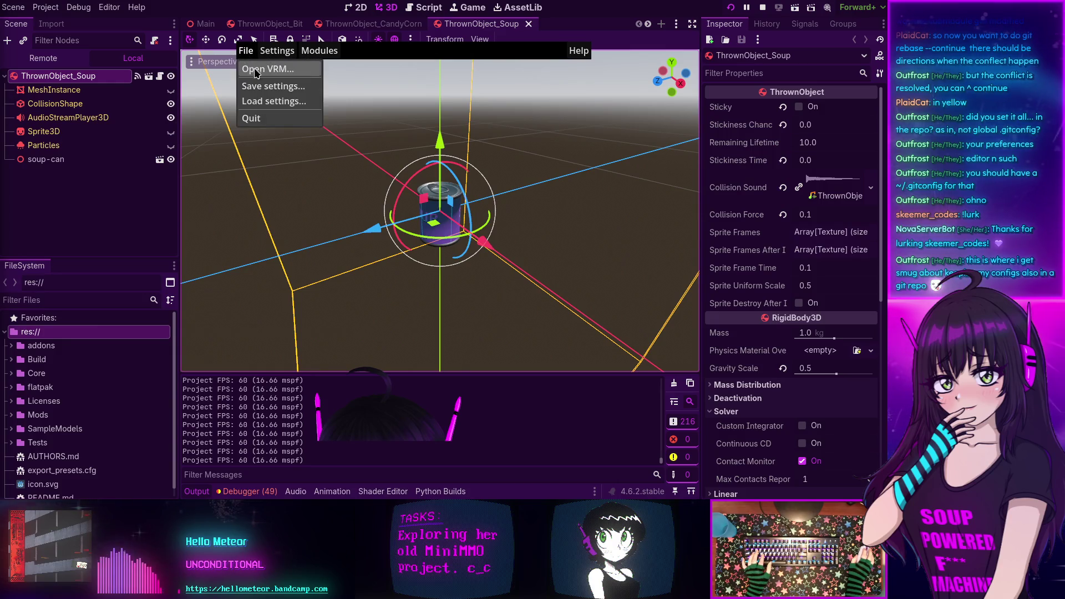
{"action": "left_click", "coordinate": [261, 69]}
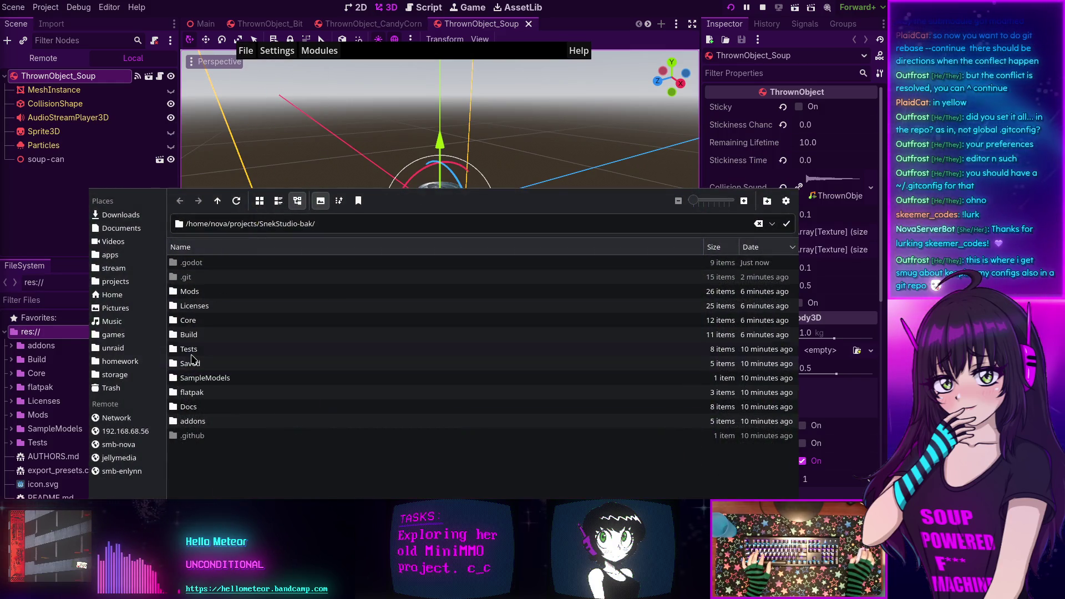
{"action": "left_click", "coordinate": [139, 269]}
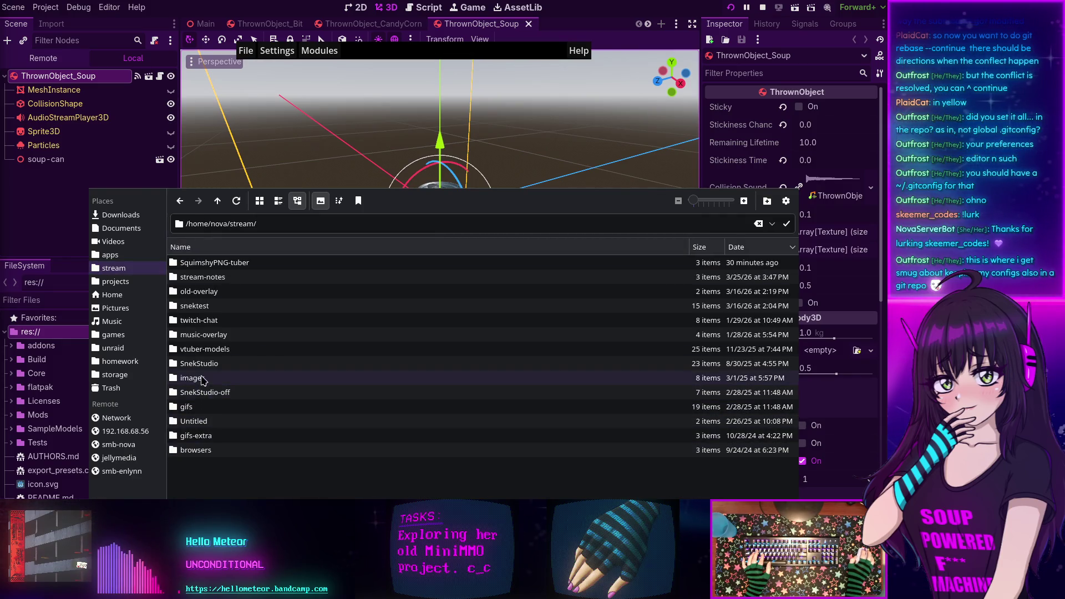
{"action": "double_click", "coordinate": [204, 349]}
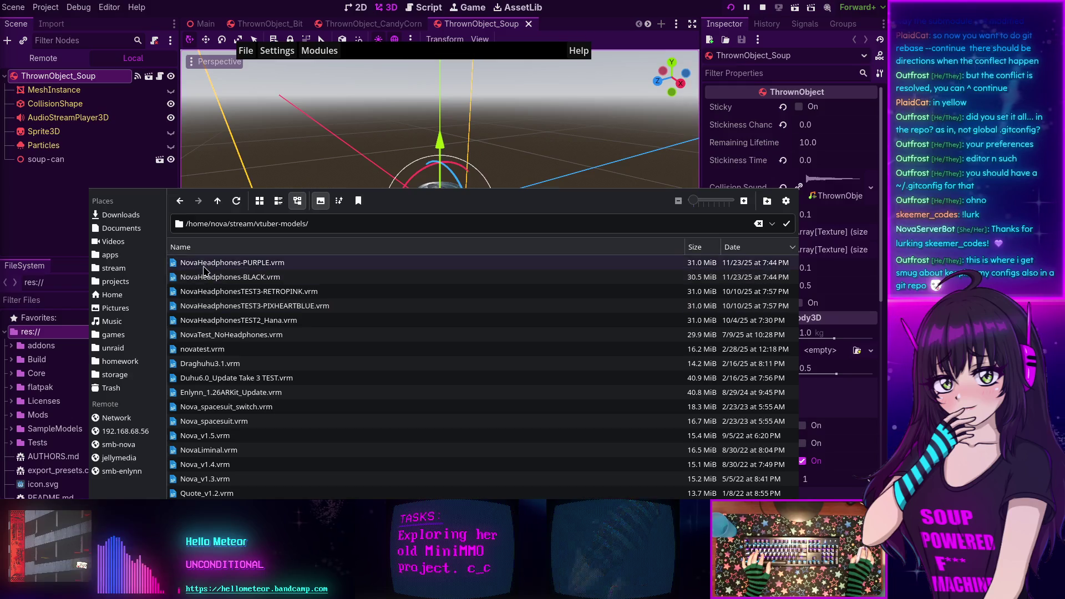
{"action": "double_click", "coordinate": [204, 270]}
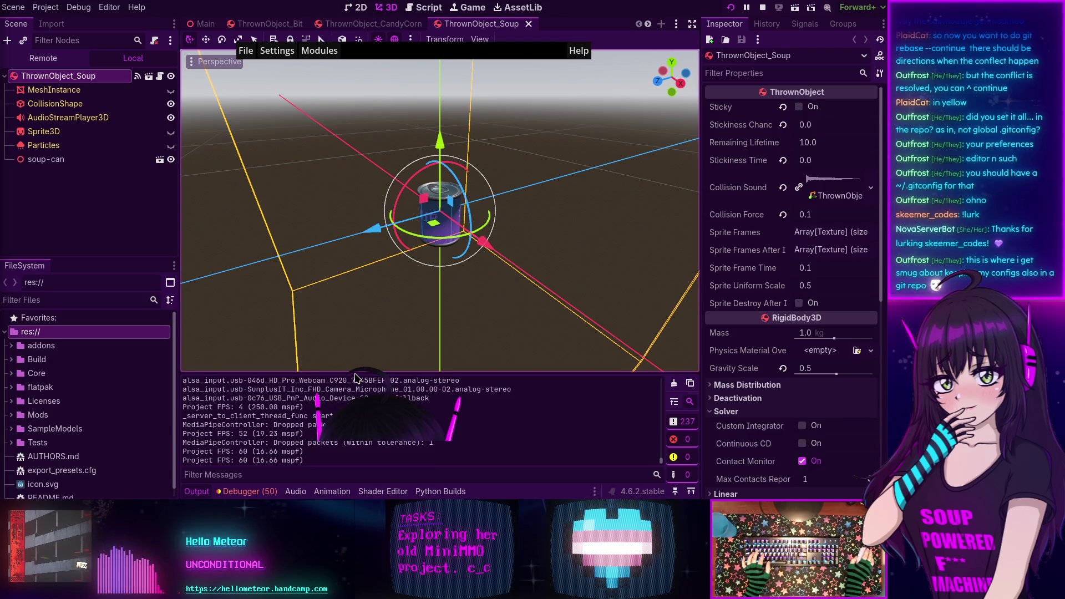
Step: Set MediaPipeController's video device to HD Pro Webcam C920 (CAP_ANY:2.0), then hide the interface
{"action": "left_click", "coordinate": [319, 50]}
{"action": "mouse_move", "coordinate": [279, 54]}
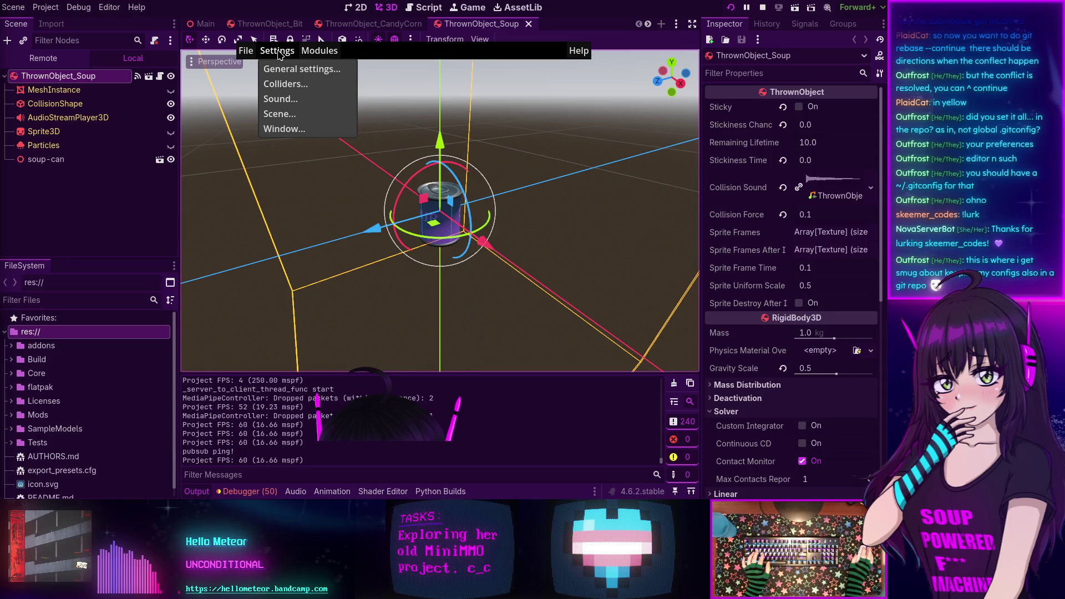
{"action": "left_click", "coordinate": [331, 67]}
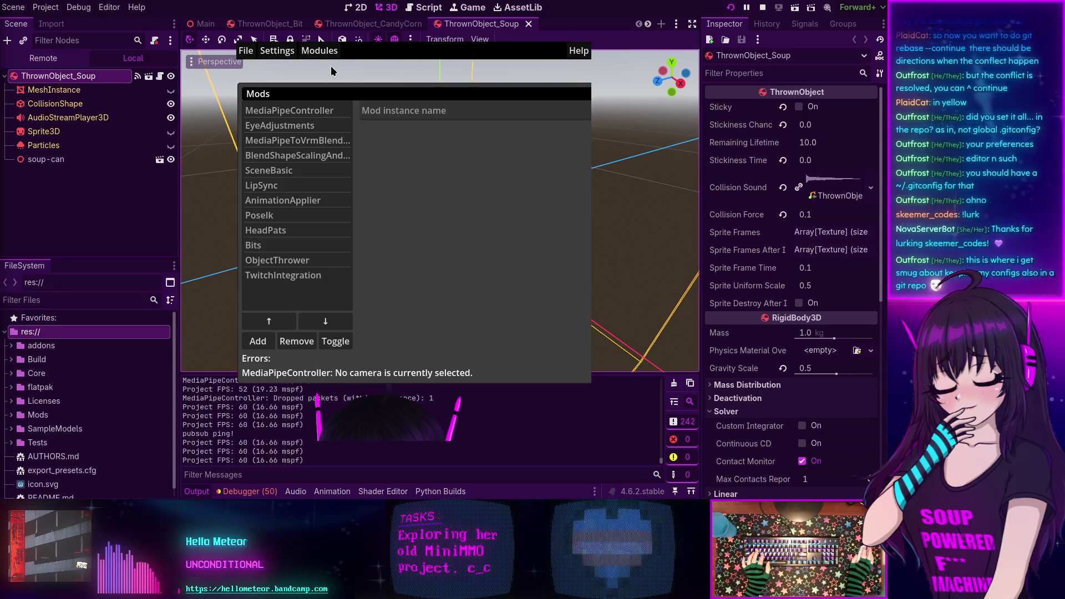
{"action": "left_click", "coordinate": [288, 110]}
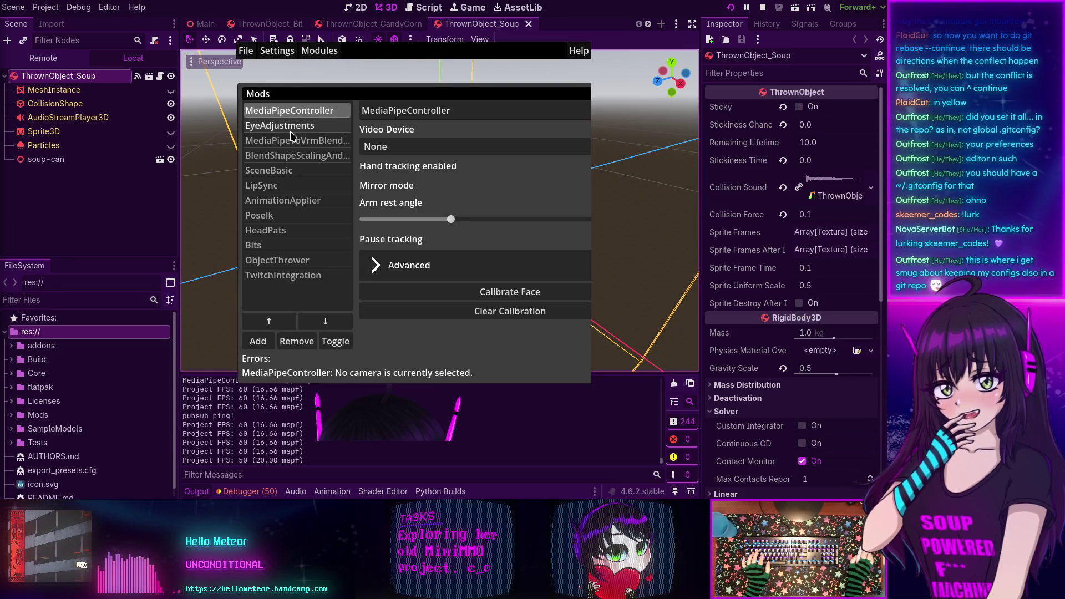
{"action": "left_click", "coordinate": [376, 148]}
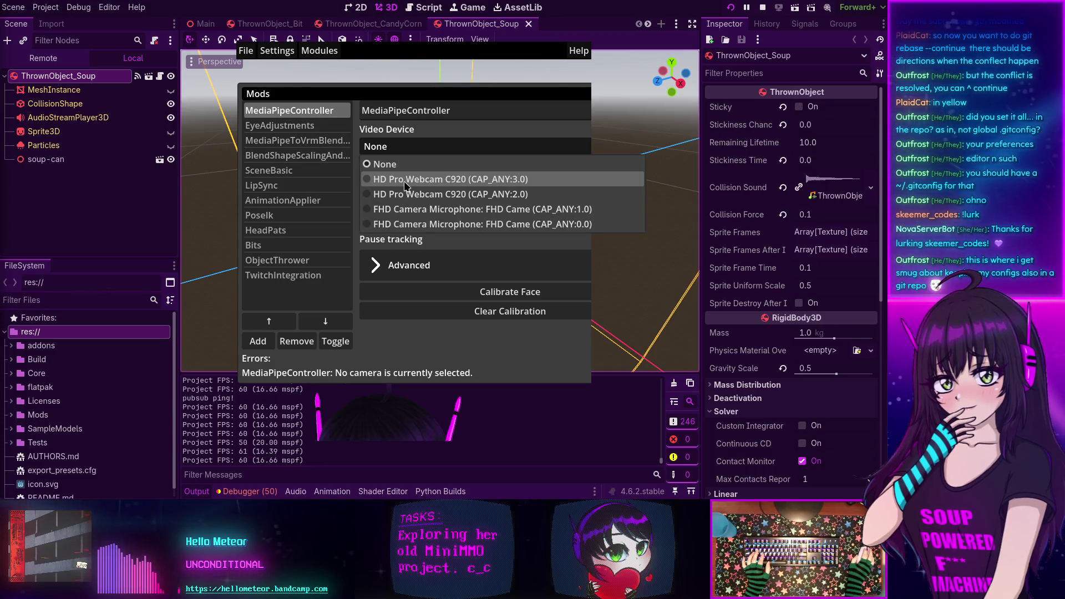
{"action": "left_click", "coordinate": [413, 194]}
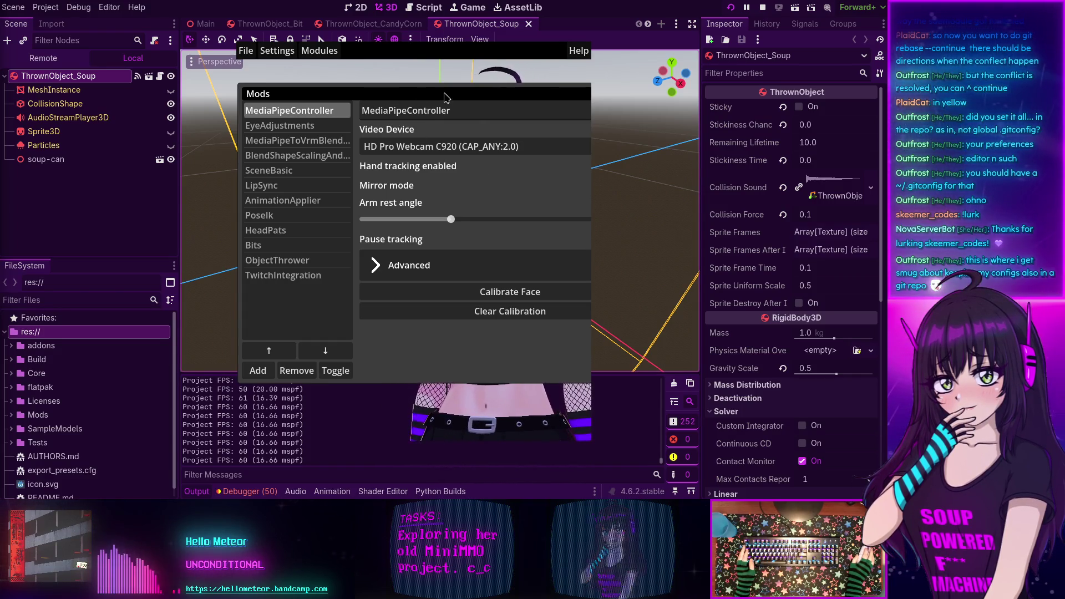
{"action": "mouse_move", "coordinate": [440, 86]}
{"action": "left_mouse_down"}
{"action": "mouse_move", "coordinate": [411, 75]}
{"action": "mouse_move", "coordinate": [381, 82]}
{"action": "left_mouse_up"}
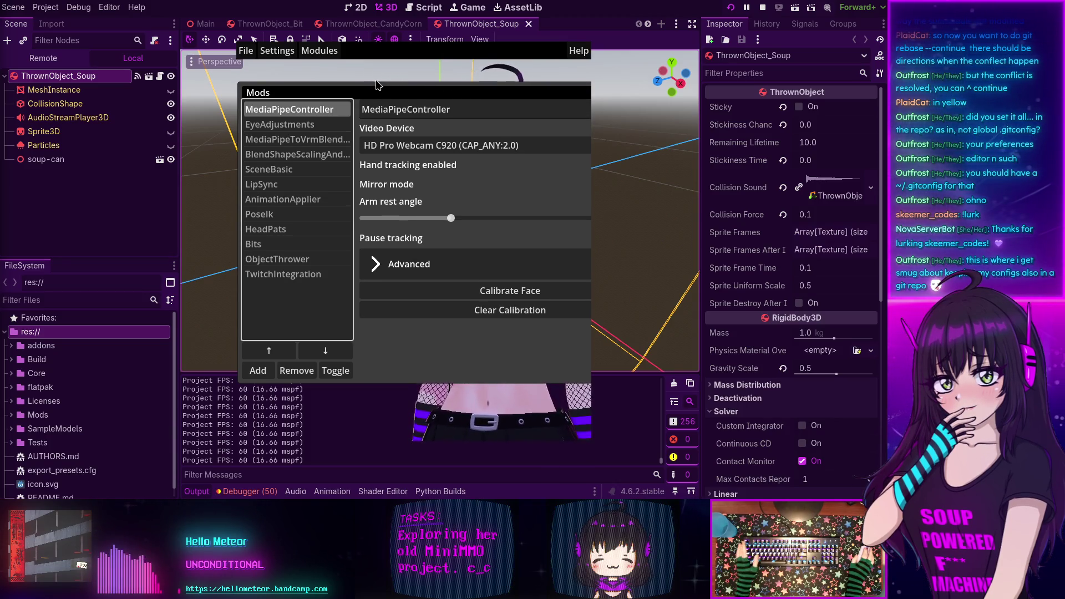
{"action": "key", "text": "Escape"}
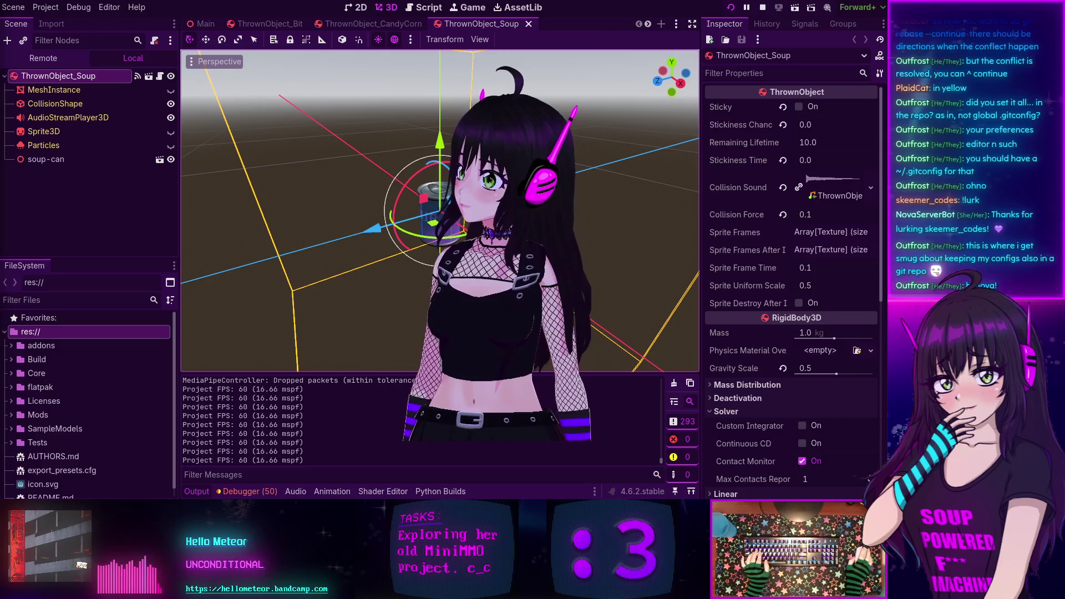
{"action": "left_click", "coordinate": [131, 202]}
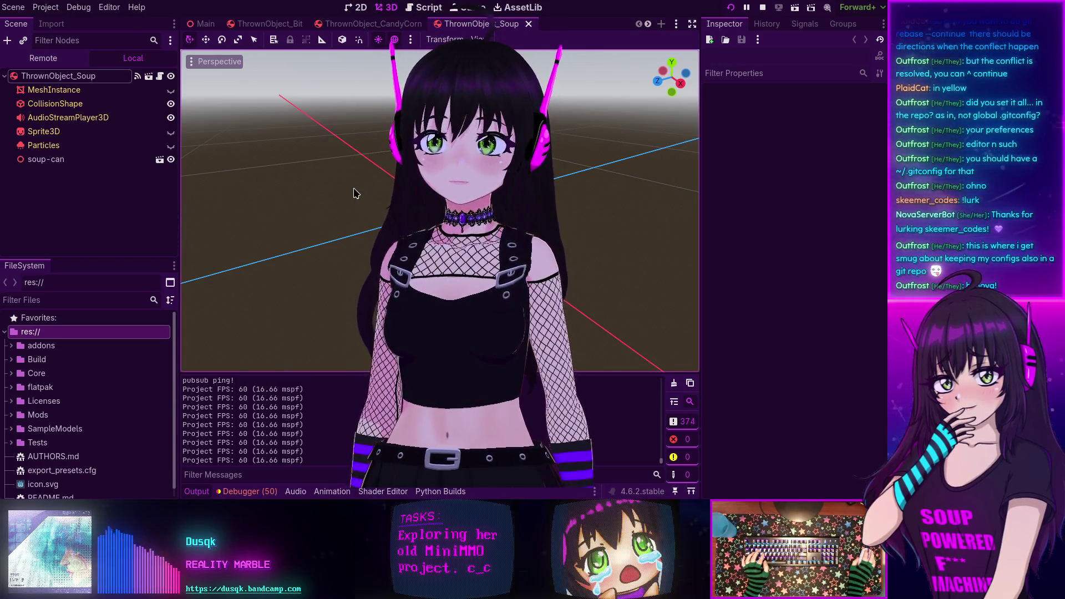
Step: Stop SnekStudio and jump from the debugger's vrm_extension errors to vrm_extension.gd line 885
{"action": "left_click", "coordinate": [763, 8]}
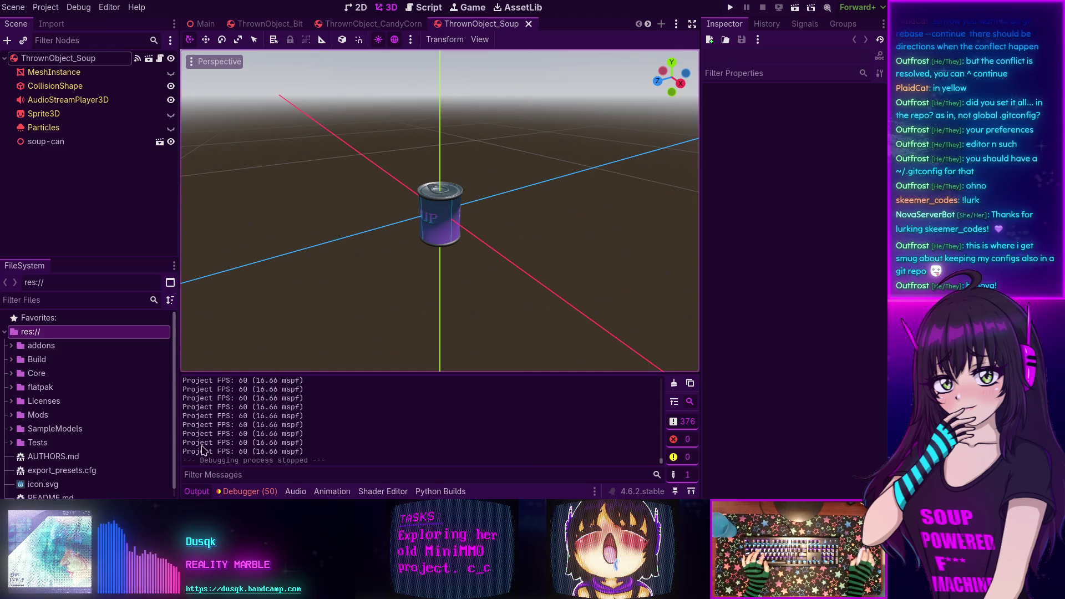
{"action": "left_click", "coordinate": [265, 492]}
{"action": "left_click", "coordinate": [268, 352]}
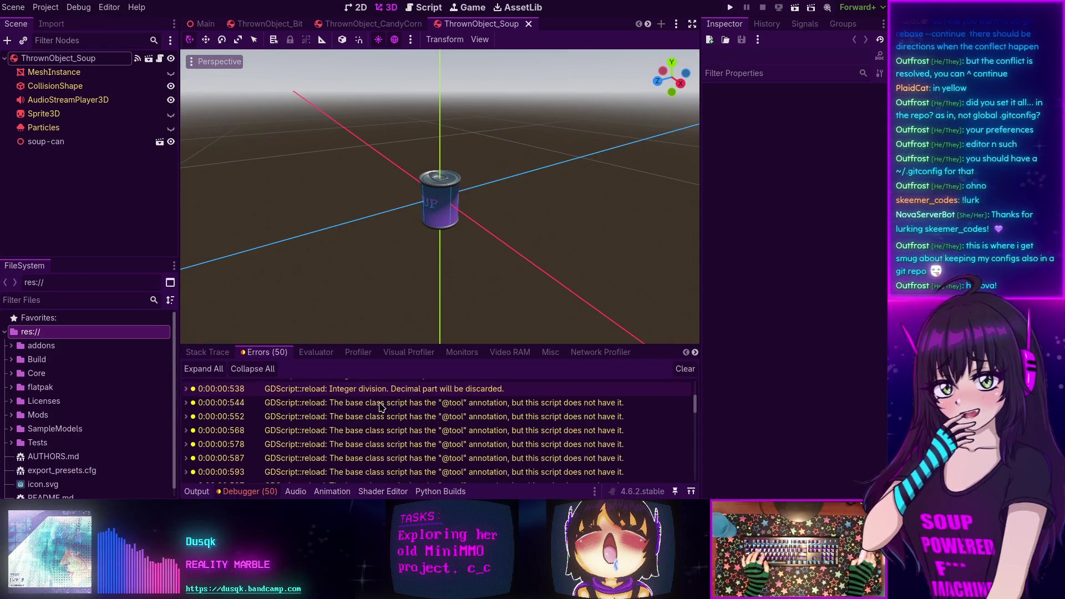
{"action": "scroll", "coordinate": [397, 421], "scroll_direction": "down", "scroll_amount": 15}
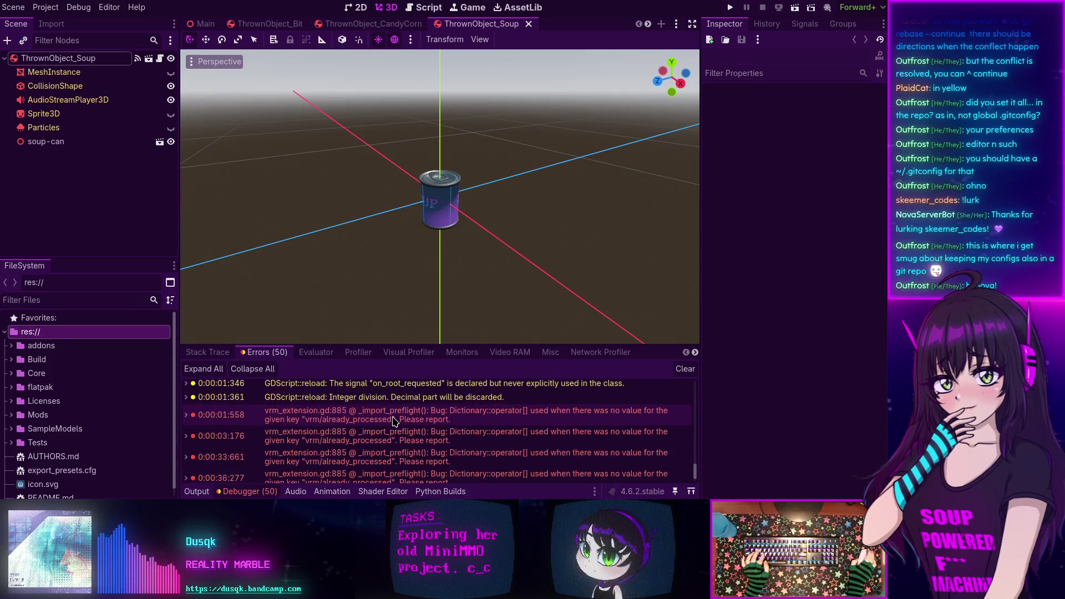
{"action": "mouse_move", "coordinate": [537, 432]}
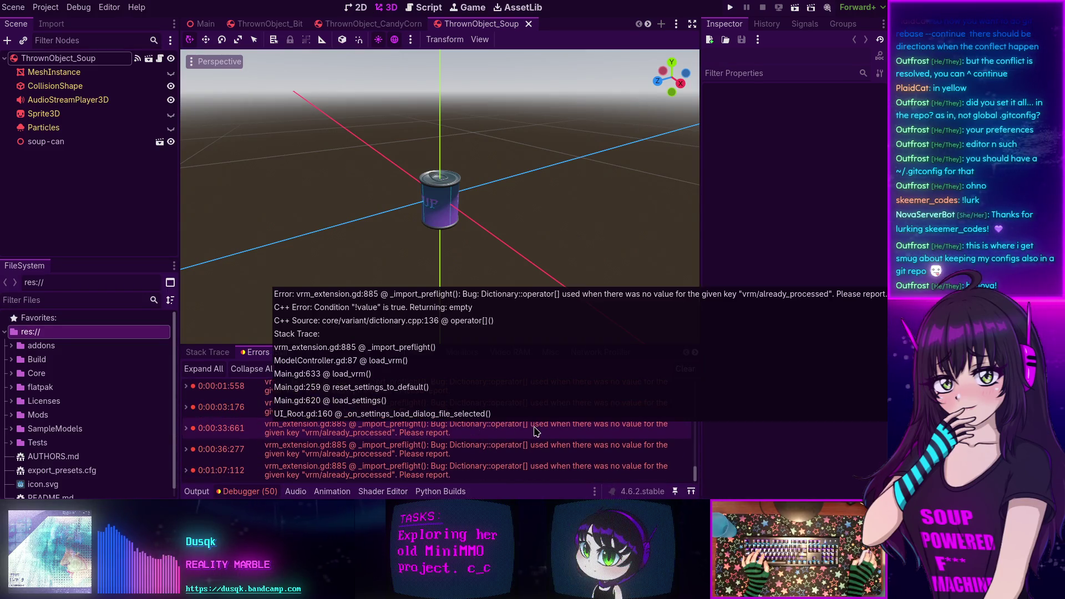
{"action": "double_click", "coordinate": [493, 430]}
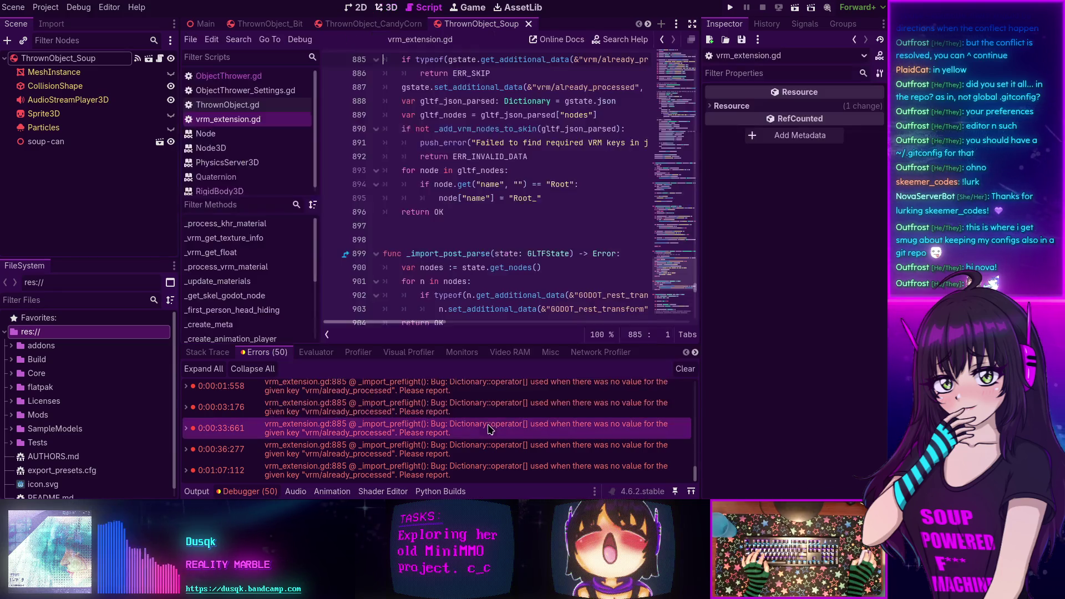
{"action": "double_click", "coordinate": [433, 476]}
{"action": "mouse_move", "coordinate": [502, 171]}
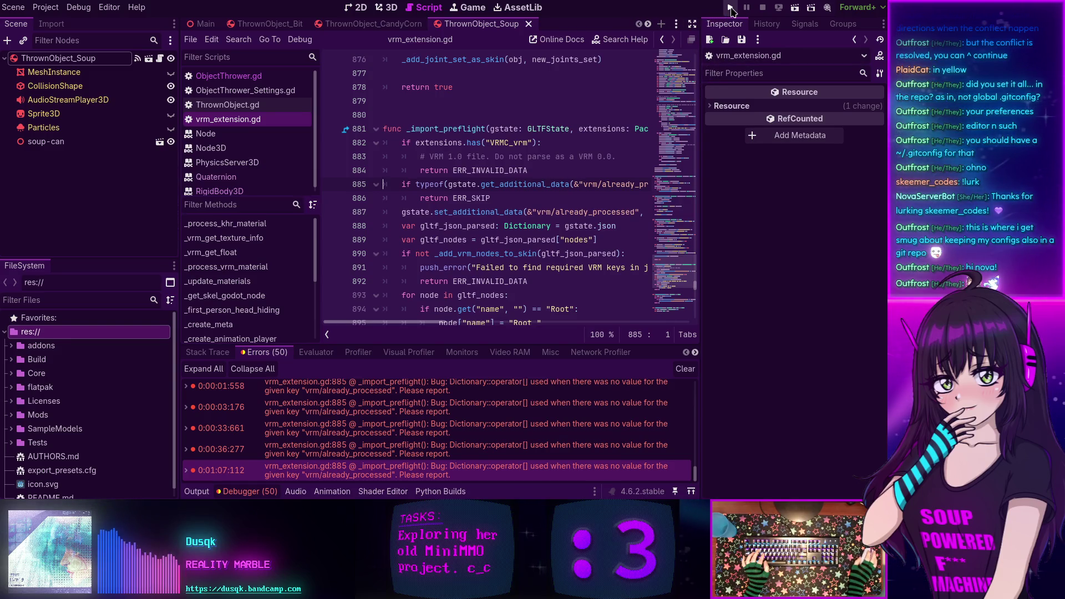
Step: Relaunch SnekStudio and load NovaHeadphonesTEST3-RETROPINK.vrm from stream/vtuber-models
{"action": "left_click", "coordinate": [730, 8]}
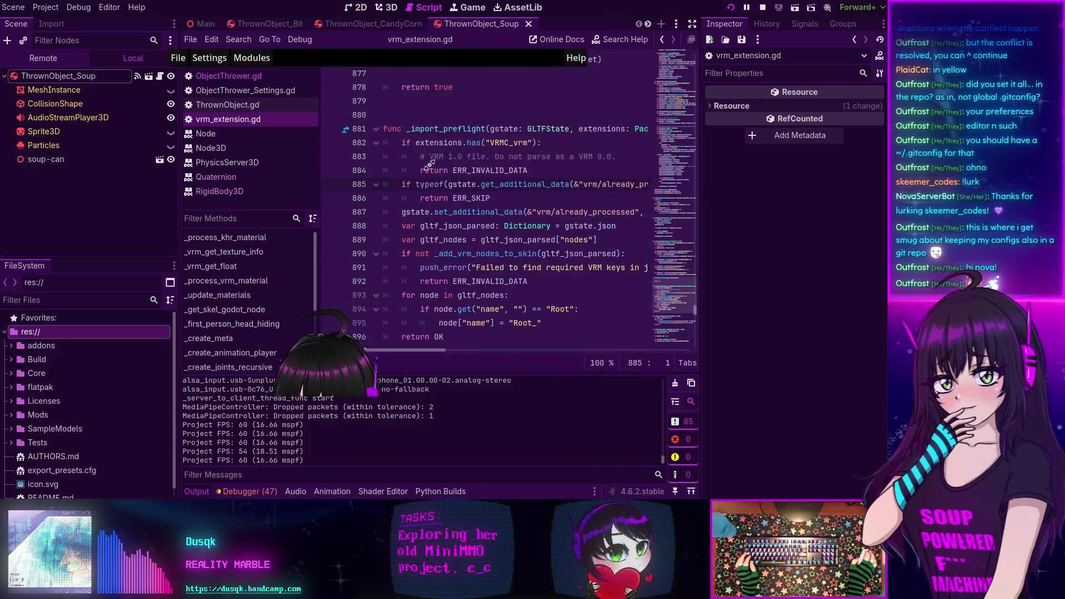
{"action": "left_click_drag", "start_coordinate": [452, 156], "coordinate": [434, 161]}
{"action": "left_click", "coordinate": [160, 76]}
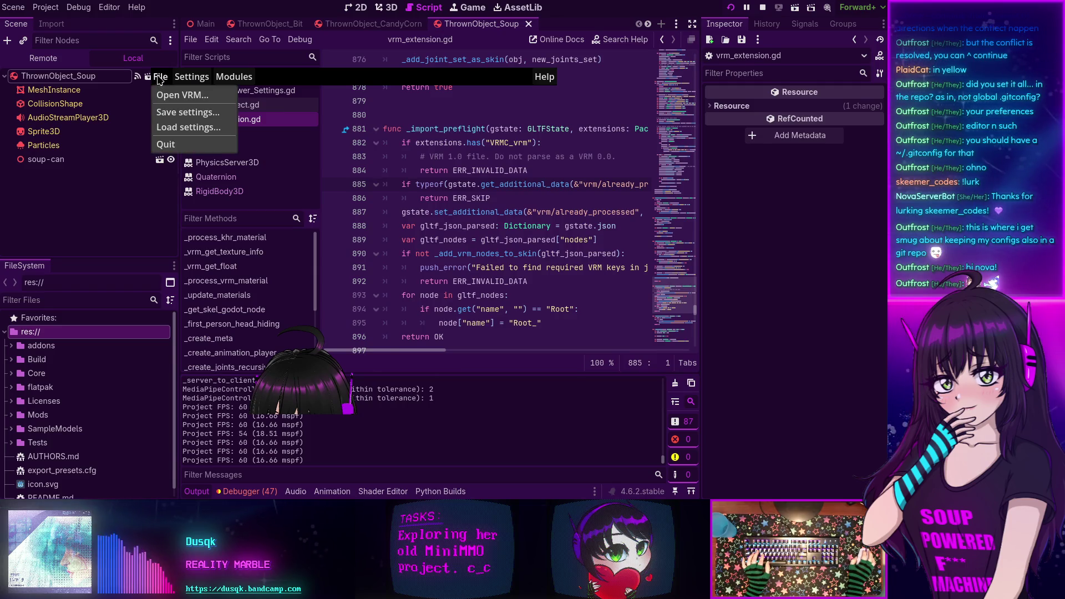
{"action": "left_click", "coordinate": [166, 96]}
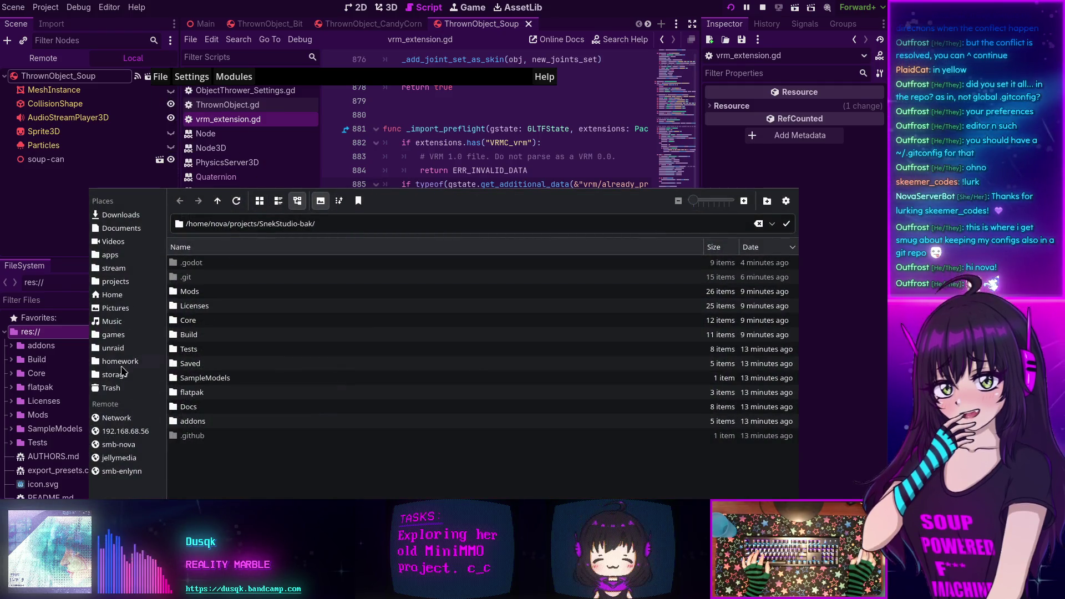
{"action": "left_click", "coordinate": [113, 268]}
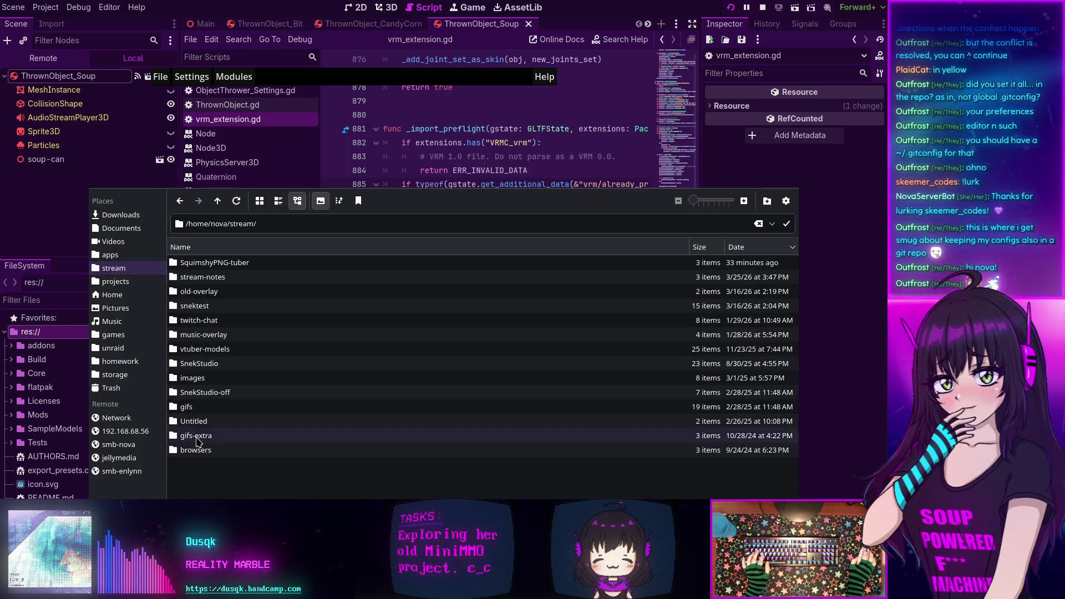
{"action": "double_click", "coordinate": [214, 349]}
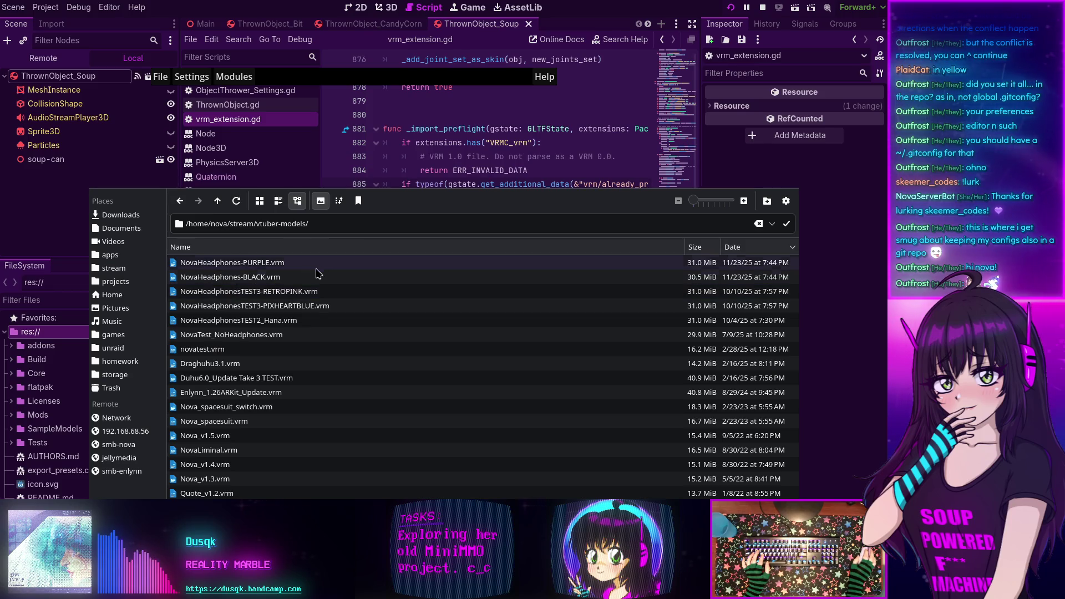
{"action": "double_click", "coordinate": [297, 293]}
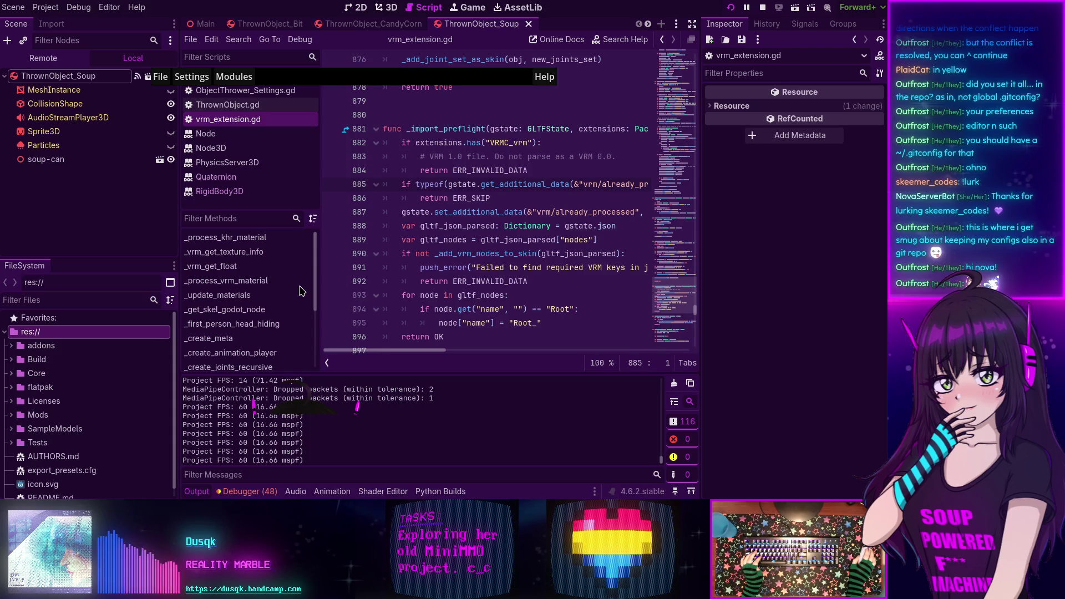
Step: Check SnekStudio's General settings window, widening it, then close it
{"action": "left_click", "coordinate": [234, 77]}
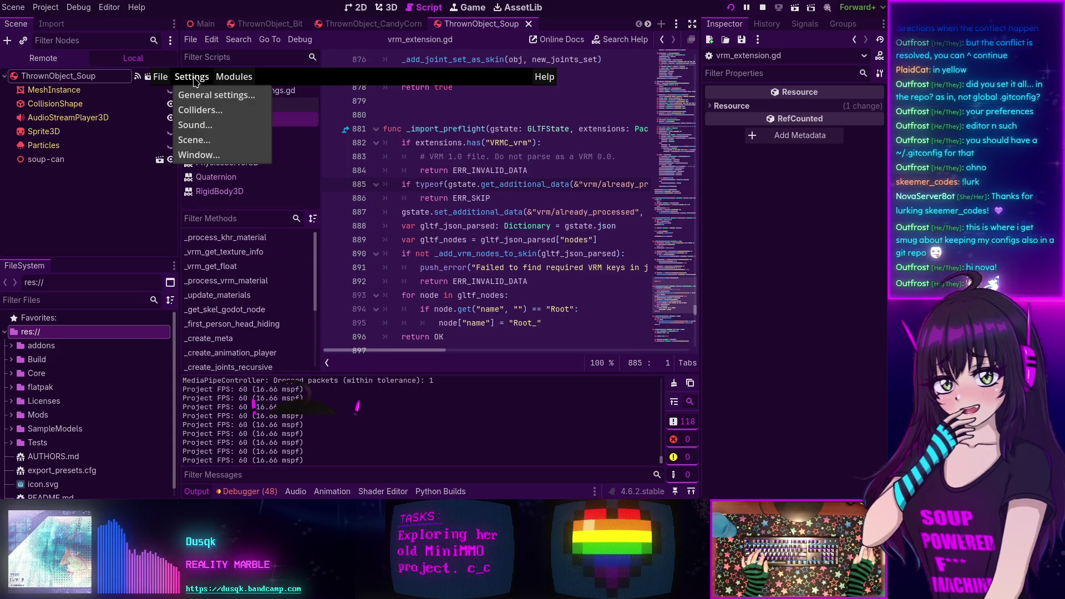
{"action": "left_click", "coordinate": [203, 91]}
{"action": "left_click_drag", "start_coordinate": [512, 158], "coordinate": [398, 151]}
{"action": "left_click", "coordinate": [516, 153]}
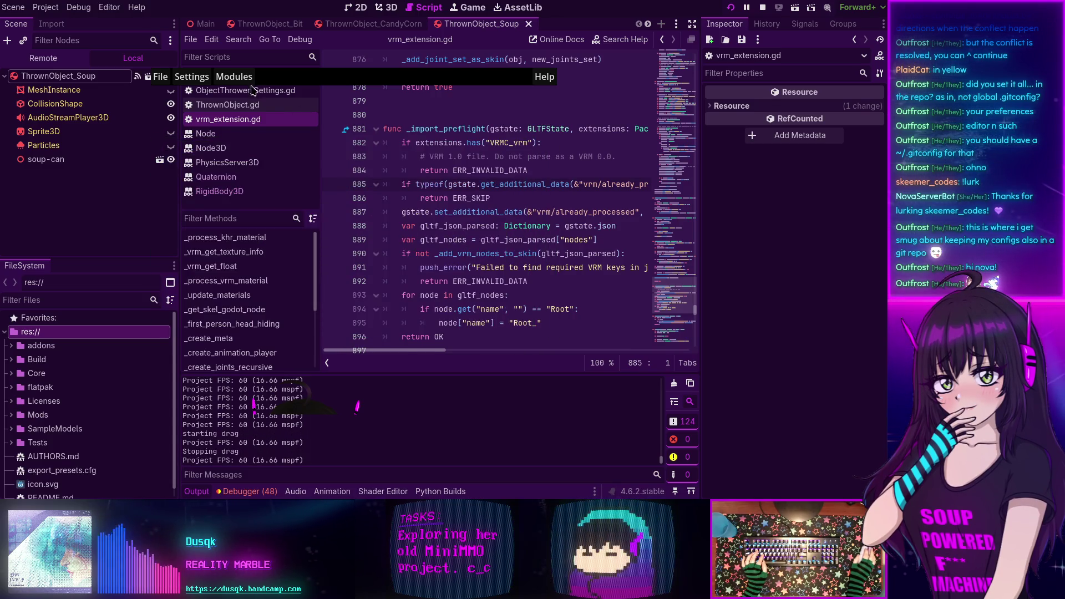
Step: Set MediaPipeController's video device to HD Pro Webcam C920 (CAP_ANY:2.0) and close the Mods window
{"action": "left_click", "coordinate": [234, 77]}
{"action": "left_click", "coordinate": [244, 91]}
{"action": "left_click", "coordinate": [215, 123]}
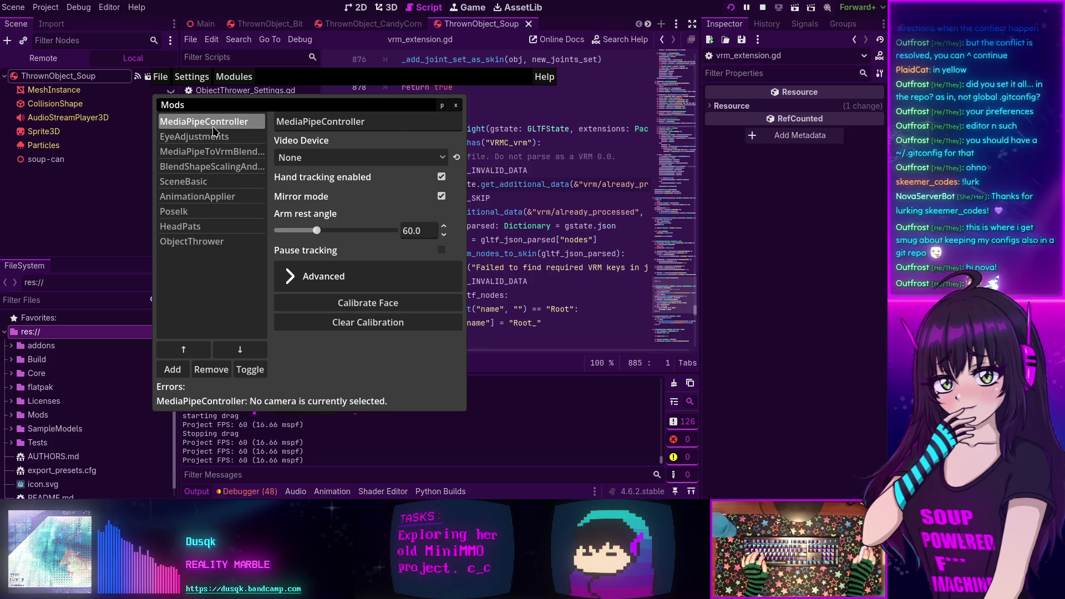
{"action": "left_click", "coordinate": [349, 158]}
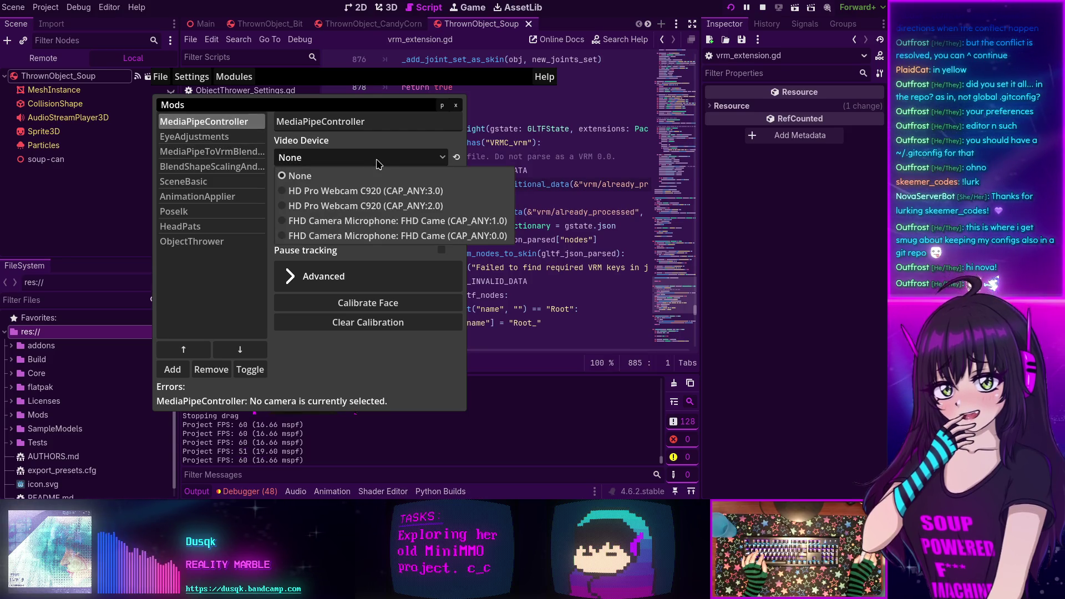
{"action": "left_click", "coordinate": [350, 206]}
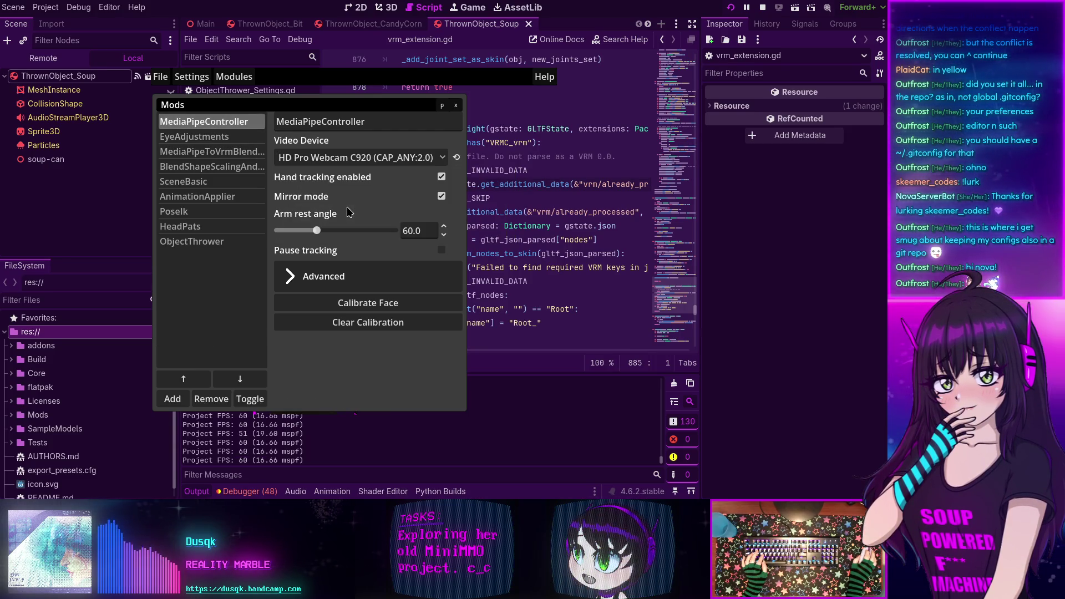
{"action": "left_click", "coordinate": [456, 107]}
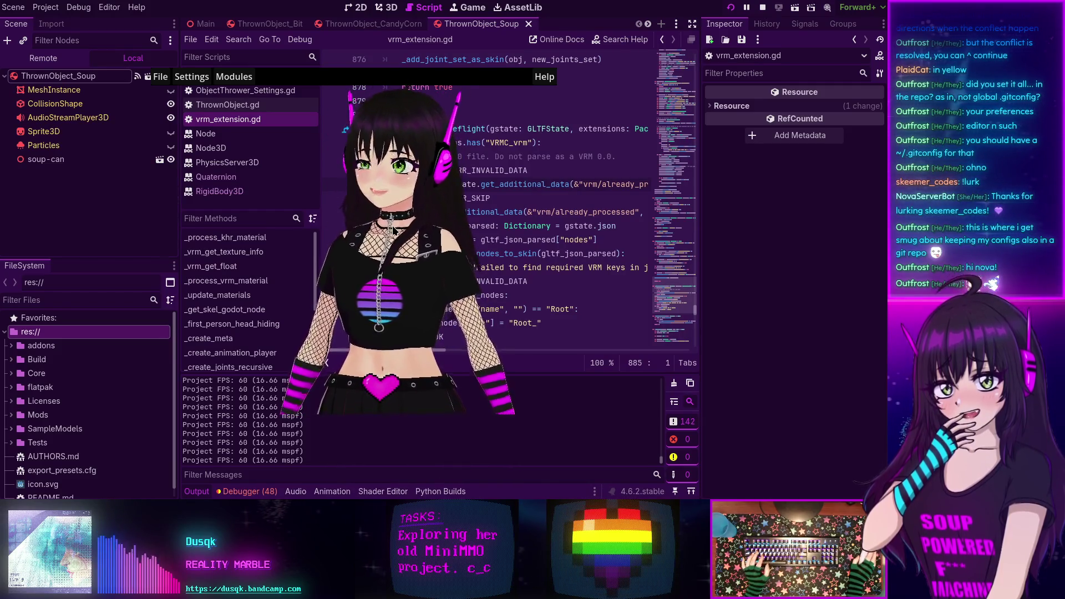
{"action": "left_click", "coordinate": [239, 80]}
Step: Review the HeadPats, Poselk (including its Advanced options) and AnimationApplier mod settings
{"action": "left_click", "coordinate": [240, 95]}
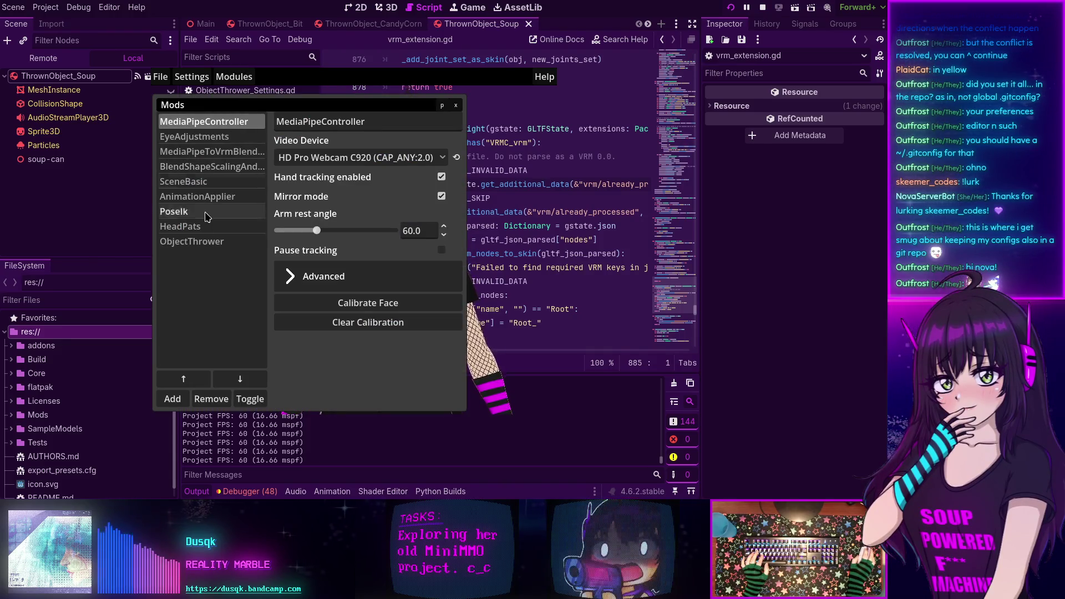
{"action": "left_click", "coordinate": [183, 226]}
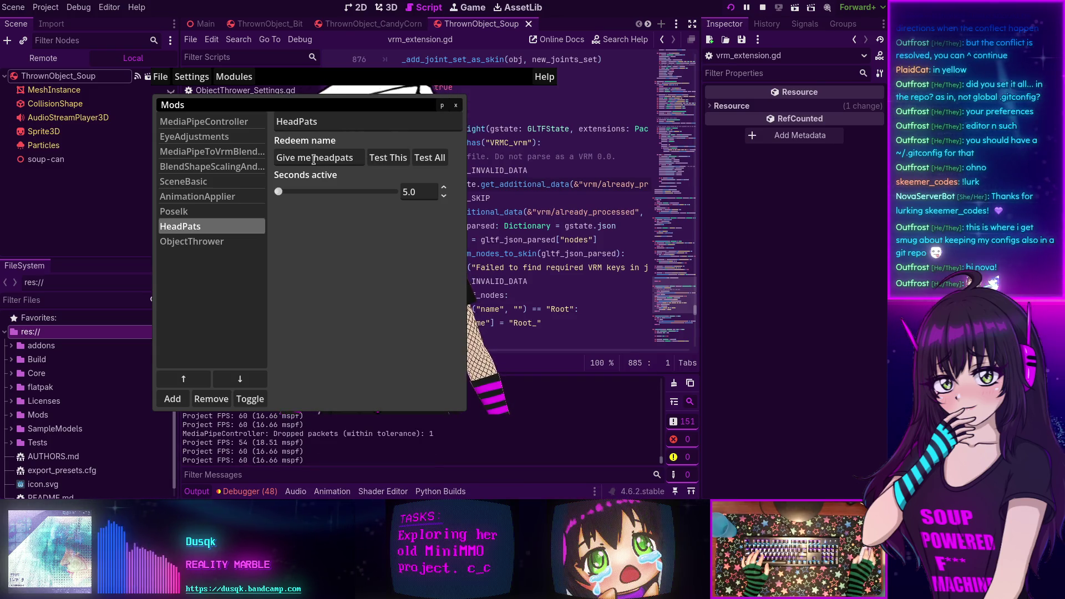
{"action": "left_click", "coordinate": [204, 212]}
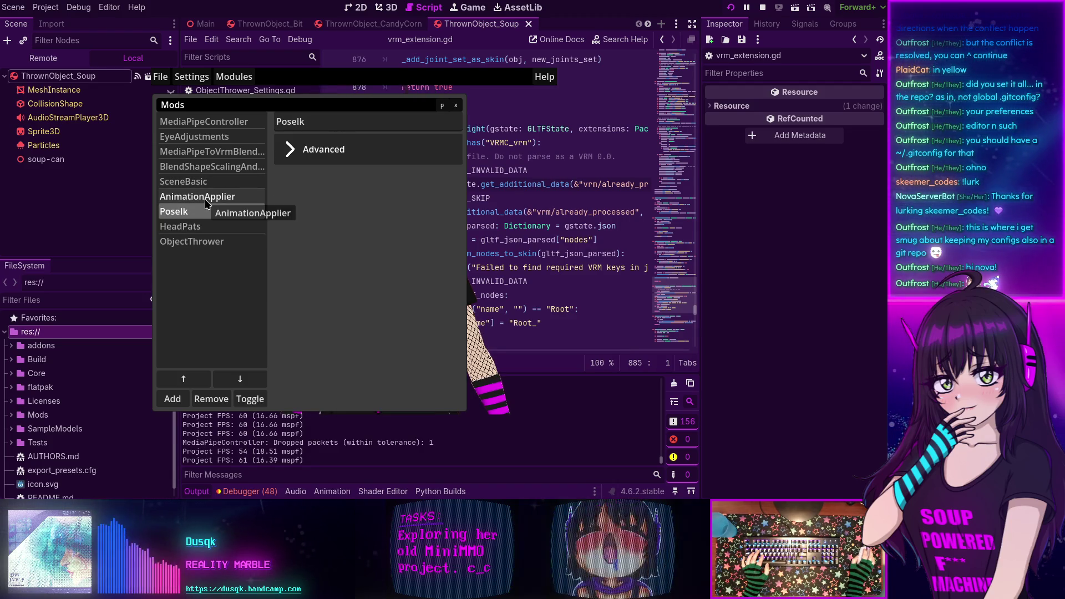
{"action": "left_click", "coordinate": [205, 198]}
{"action": "left_click", "coordinate": [205, 211]}
{"action": "left_click", "coordinate": [292, 150]}
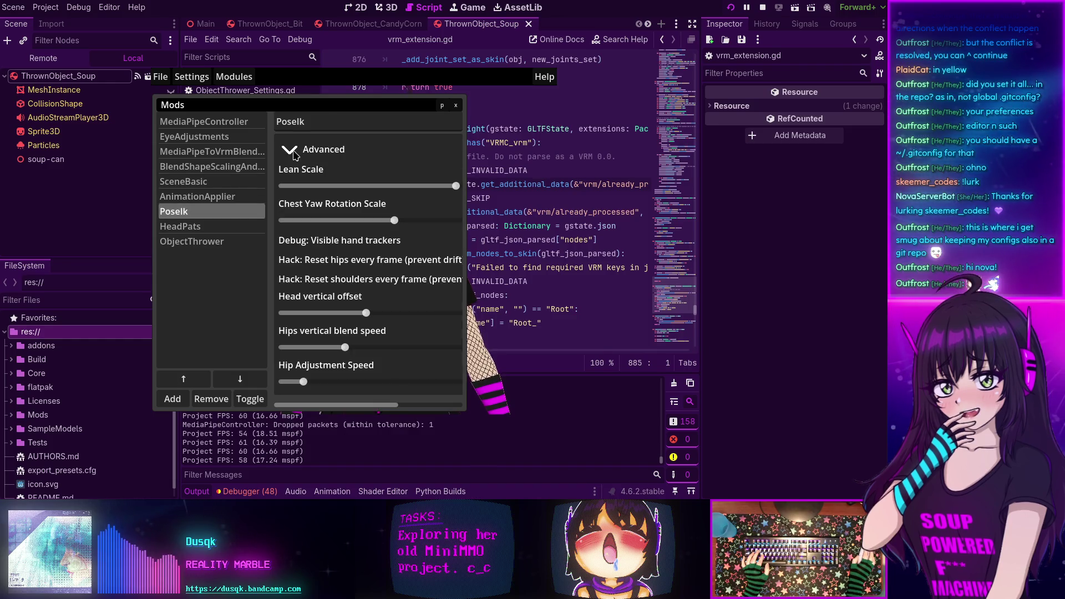
{"action": "left_click", "coordinate": [292, 152]}
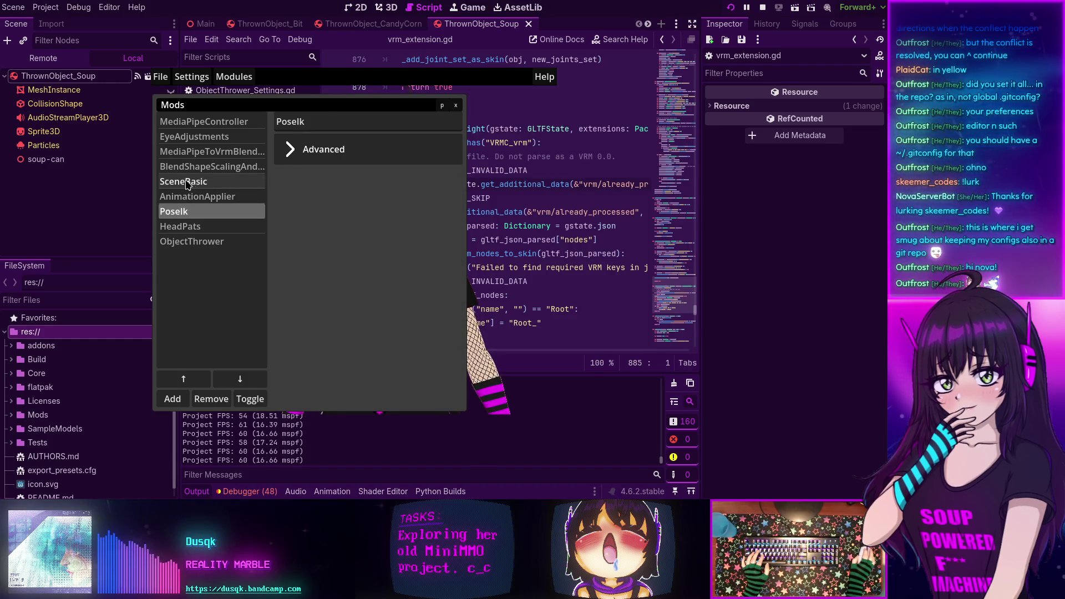
Step: View SceneBasic's lighting settings and move the app window up and left
{"action": "left_click", "coordinate": [188, 195]}
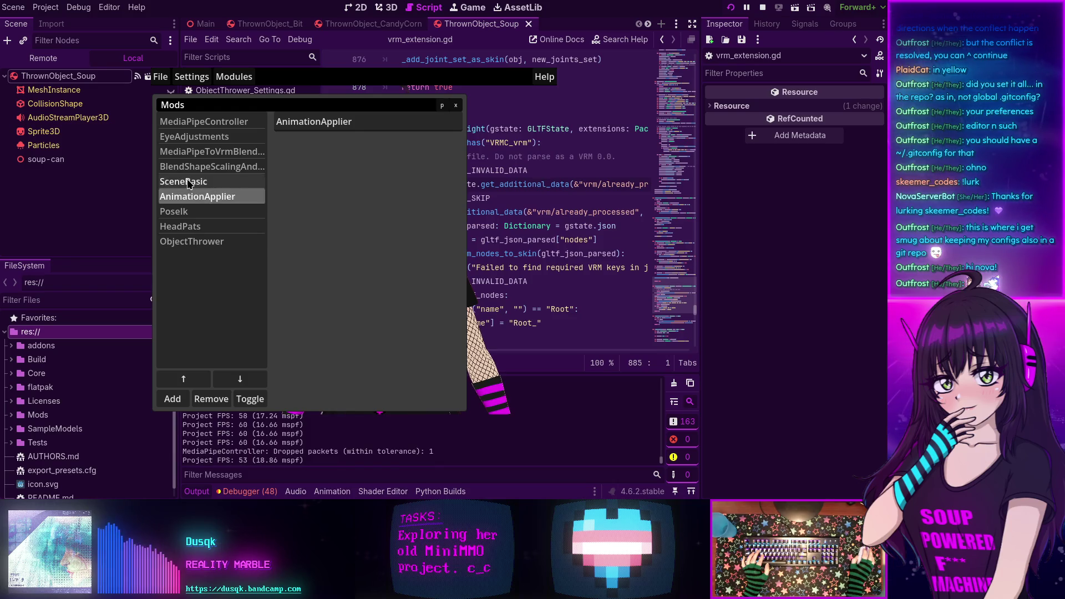
{"action": "left_click", "coordinate": [188, 182]}
{"action": "mouse_move", "coordinate": [250, 231]}
{"action": "left_mouse_down"}
{"action": "mouse_move", "coordinate": [218, 201]}
{"action": "mouse_move", "coordinate": [108, 161]}
{"action": "left_mouse_up"}
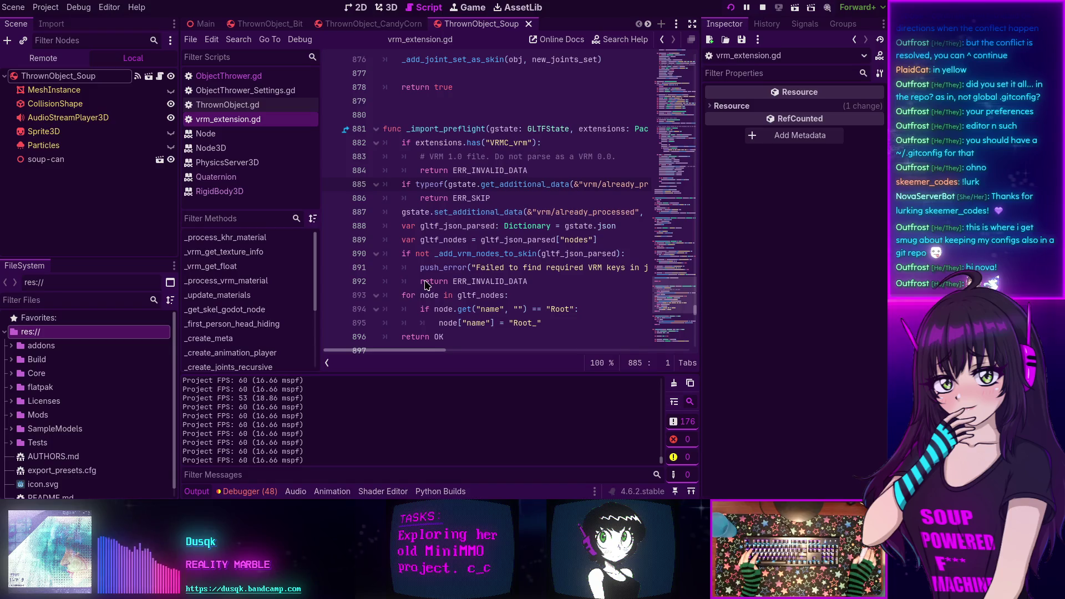
{"action": "key", "text": "alt+Tab"}
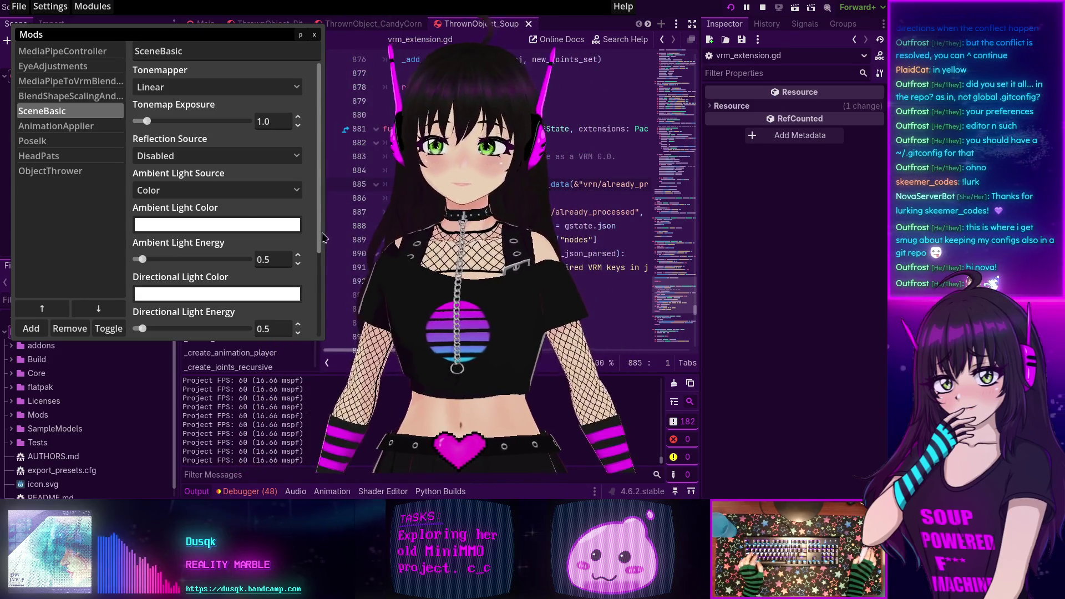
Step: Change MediaPipeController's arm rest angle from 60.0 to 69.0, then view EyeAdjustments
{"action": "left_click", "coordinate": [62, 51]}
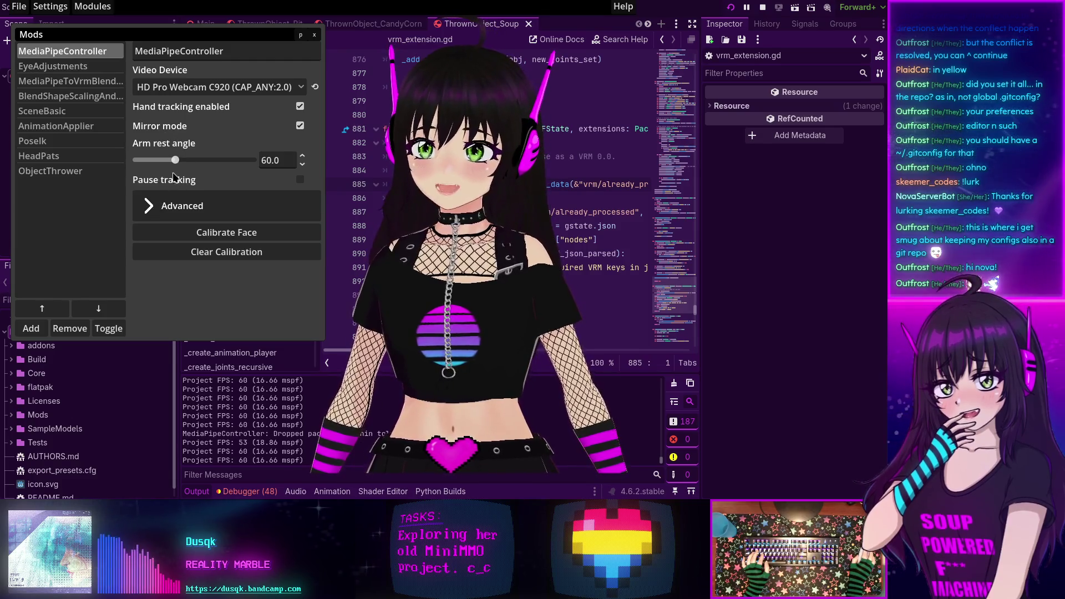
{"action": "left_click", "coordinate": [302, 156]}
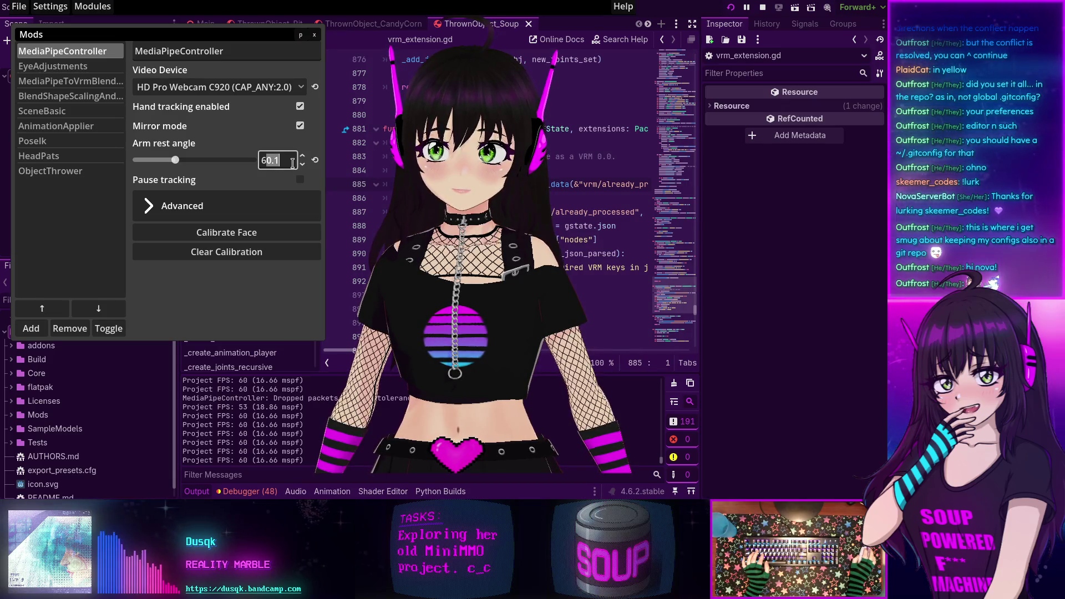
{"action": "type", "text": "9."}
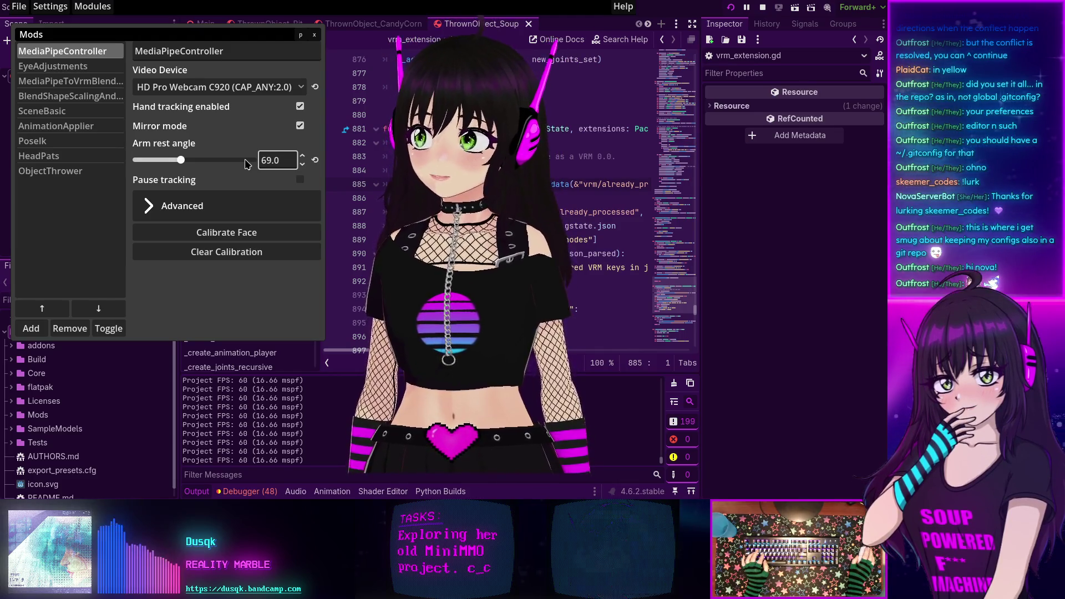
{"action": "left_click", "coordinate": [98, 72]}
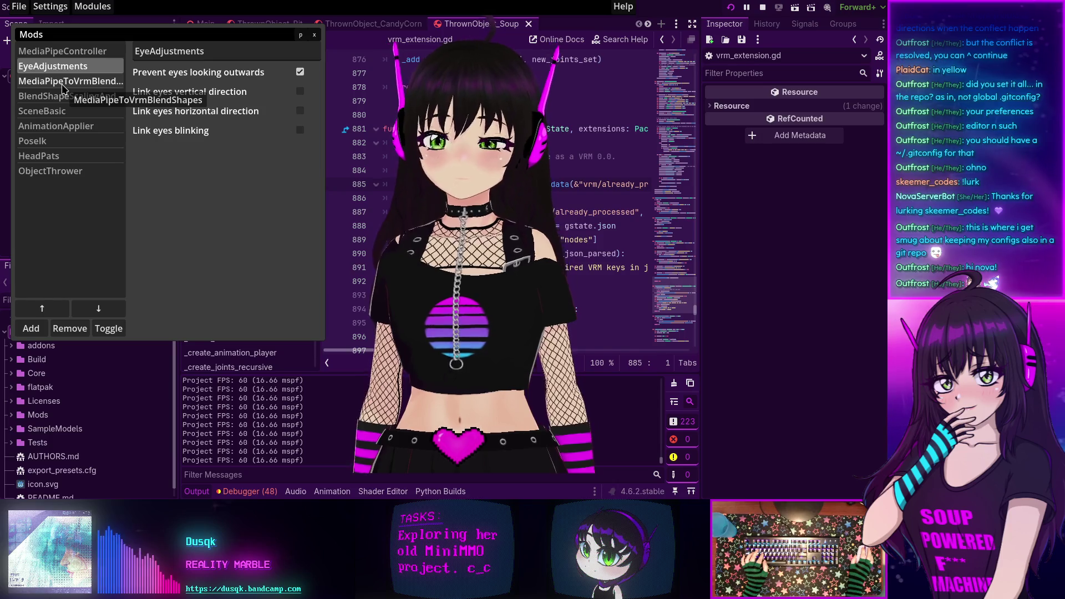
Step: Review MediaPipeToVrmBlendShapes and BlendShapeScalingAndOffset's MediaPipe blend shape scale settings
{"action": "left_click", "coordinate": [84, 86]}
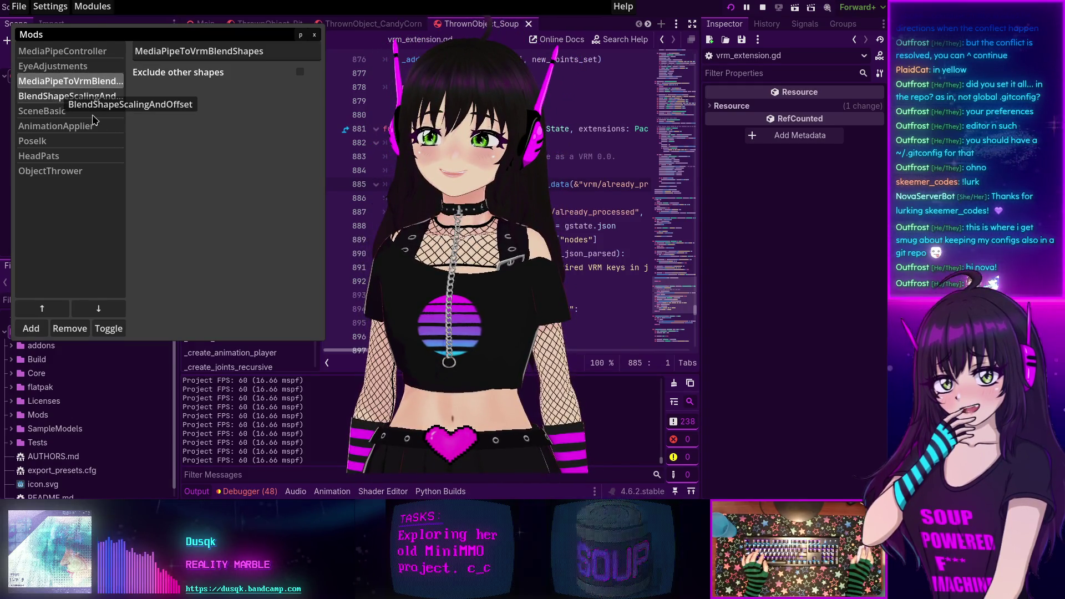
{"action": "left_click", "coordinate": [47, 97]}
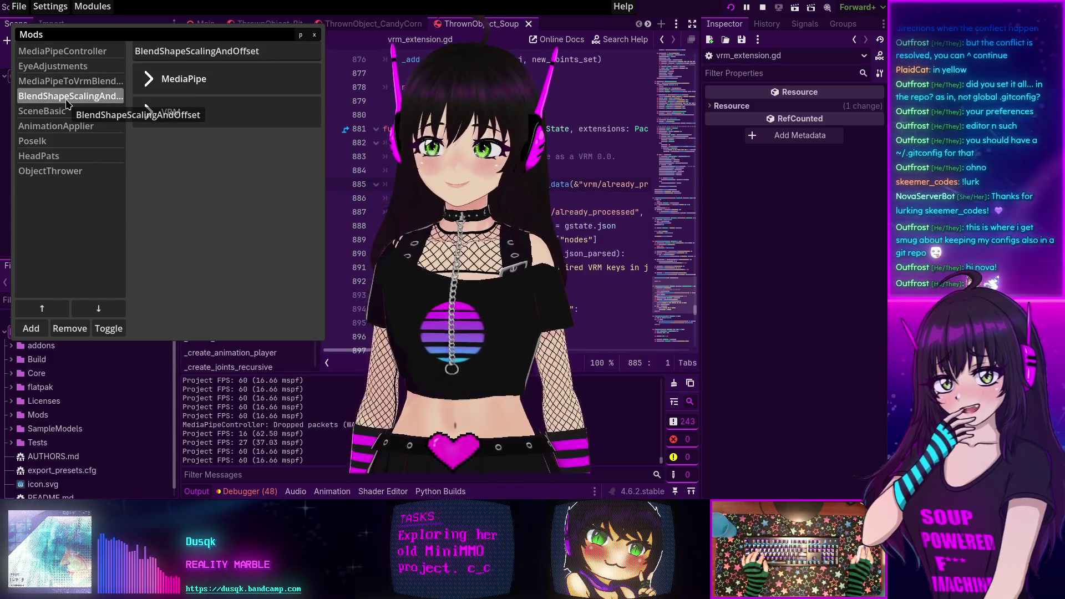
{"action": "left_click", "coordinate": [147, 80]}
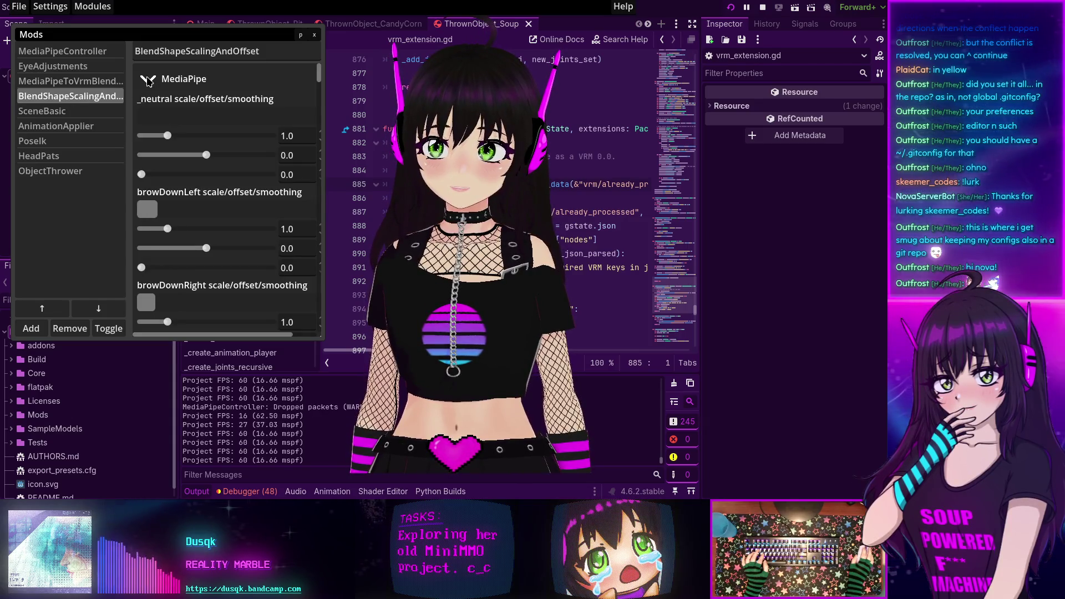
{"action": "left_click_drag", "start_coordinate": [320, 75], "coordinate": [318, 134]}
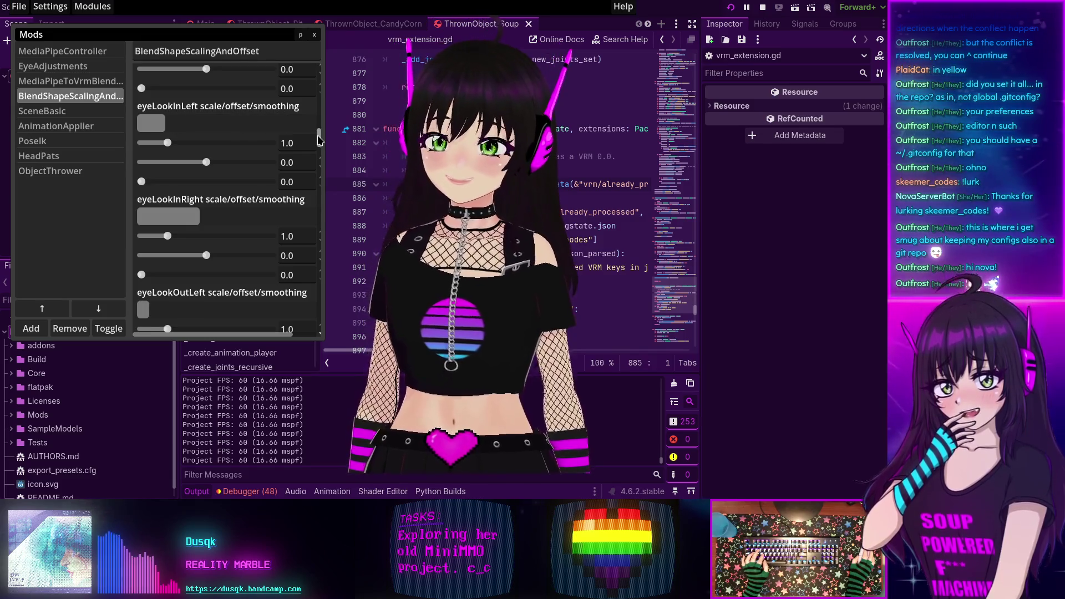
{"action": "mouse_move", "coordinate": [317, 135]}
{"action": "left_mouse_down"}
{"action": "mouse_move", "coordinate": [320, 293]}
{"action": "mouse_move", "coordinate": [390, 289]}
{"action": "mouse_move", "coordinate": [383, 329]}
{"action": "left_mouse_up"}
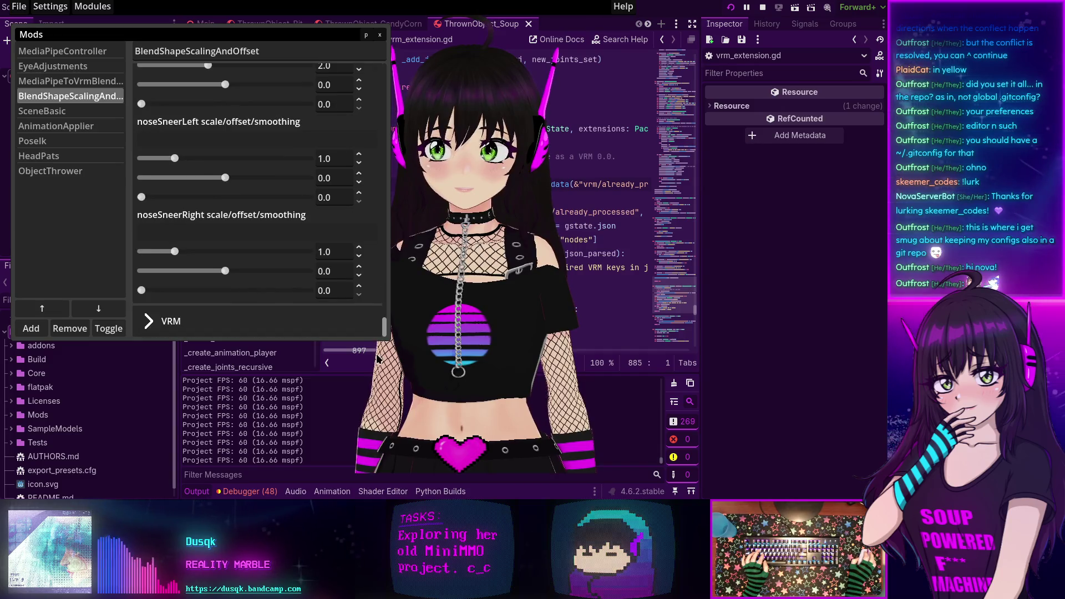
{"action": "scroll", "coordinate": [378, 146], "scroll_direction": "up", "scroll_amount": 10}
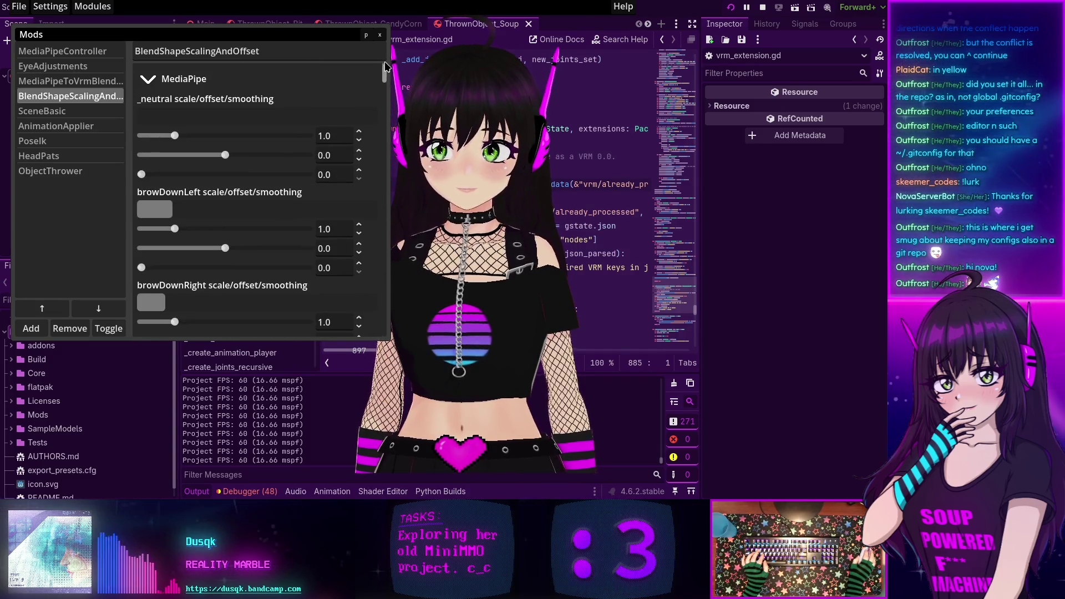
{"action": "left_click", "coordinate": [149, 79]}
Step: Inspect the VRM blend shape scale settings, then show SceneBasic's settings
{"action": "left_click", "coordinate": [145, 117]}
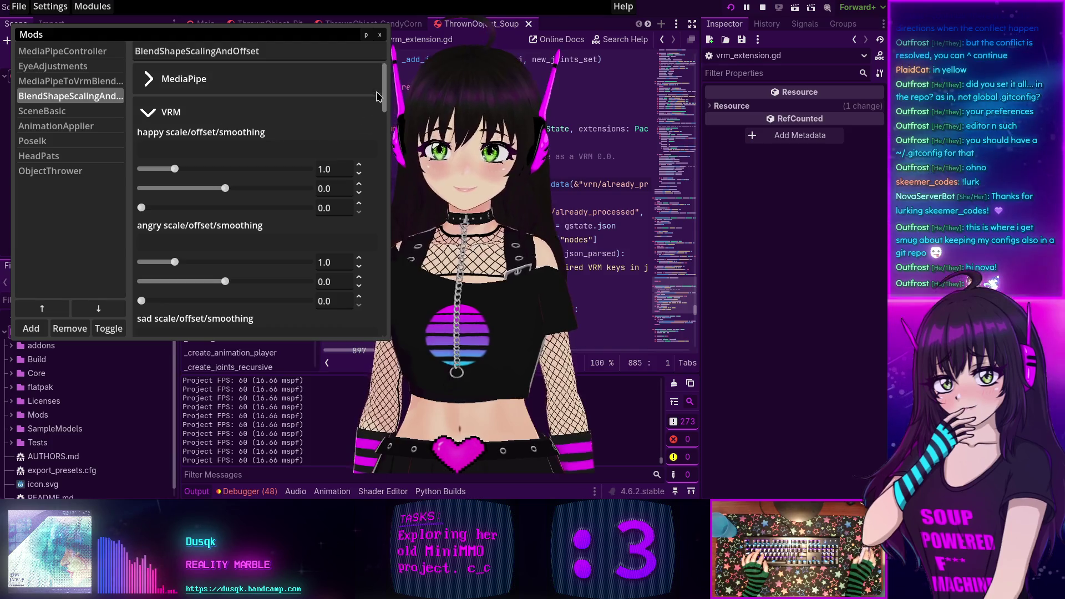
{"action": "scroll", "coordinate": [383, 97], "scroll_direction": "down", "scroll_amount": 1}
{"action": "mouse_move", "coordinate": [383, 97]}
{"action": "left_mouse_down"}
{"action": "mouse_move", "coordinate": [378, 316]}
{"action": "mouse_move", "coordinate": [372, 67]}
{"action": "left_mouse_up"}
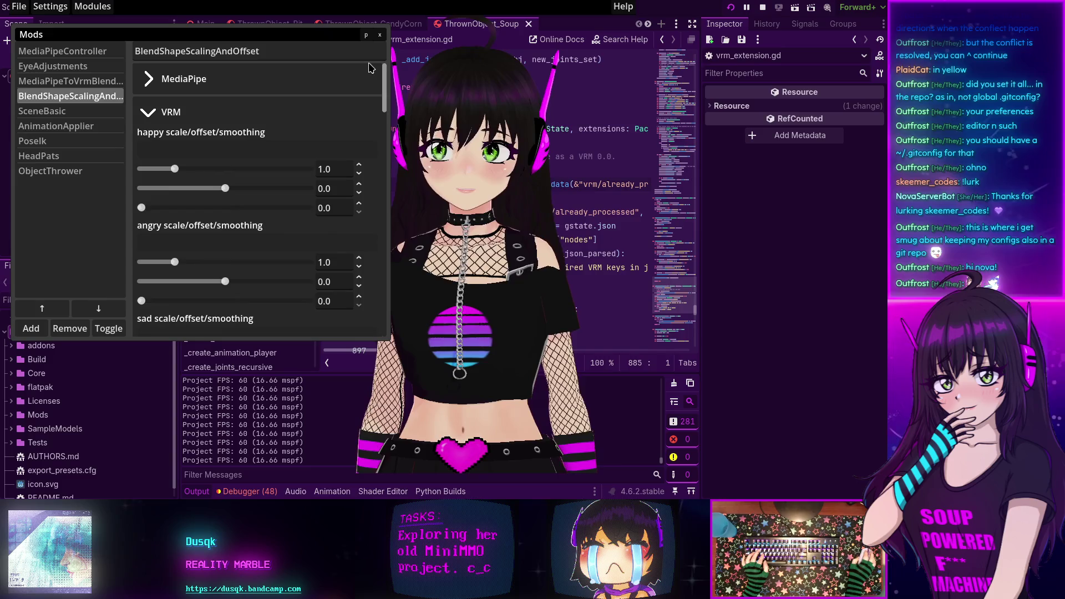
{"action": "left_click", "coordinate": [150, 114]}
{"action": "left_click", "coordinate": [42, 111]}
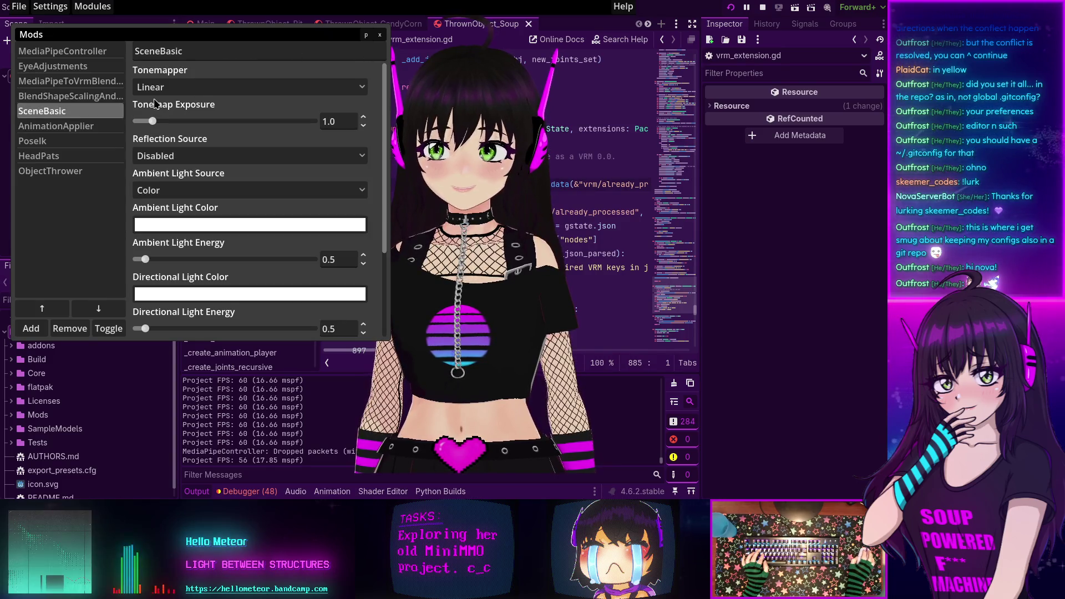
Step: Try ACES and Filmic tonemappers in SceneBasic, revert to Linear, and close the Mods window
{"action": "left_click", "coordinate": [220, 89]}
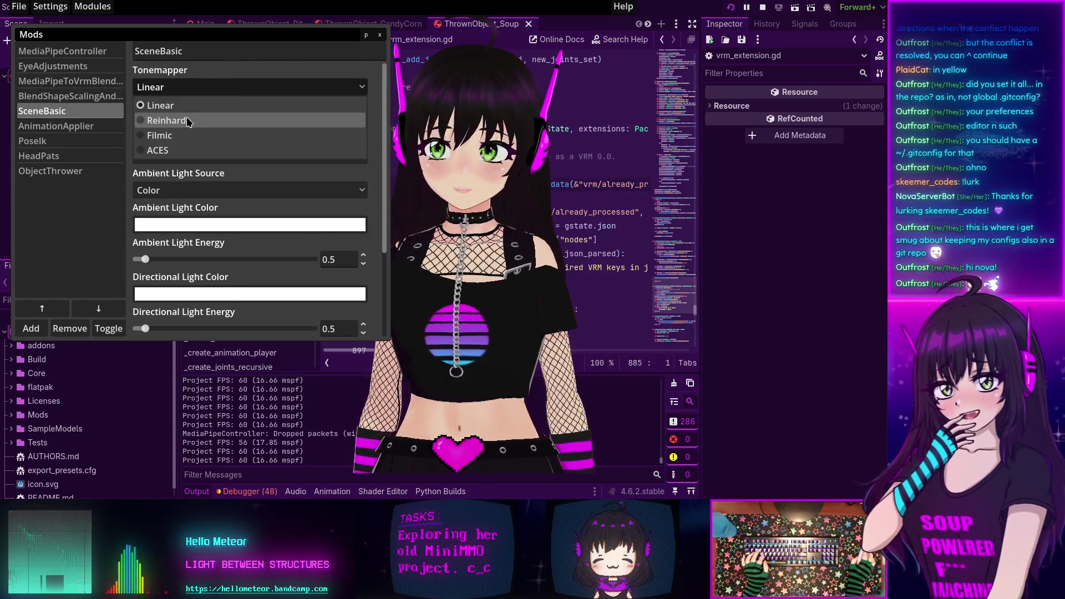
{"action": "left_click", "coordinate": [161, 150]}
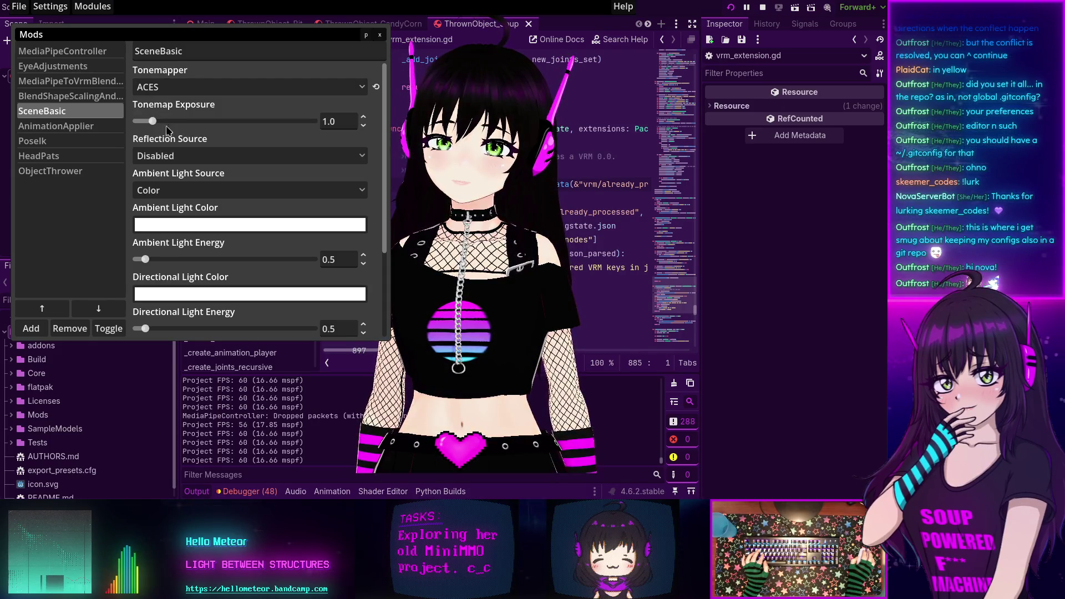
{"action": "left_click", "coordinate": [185, 90]}
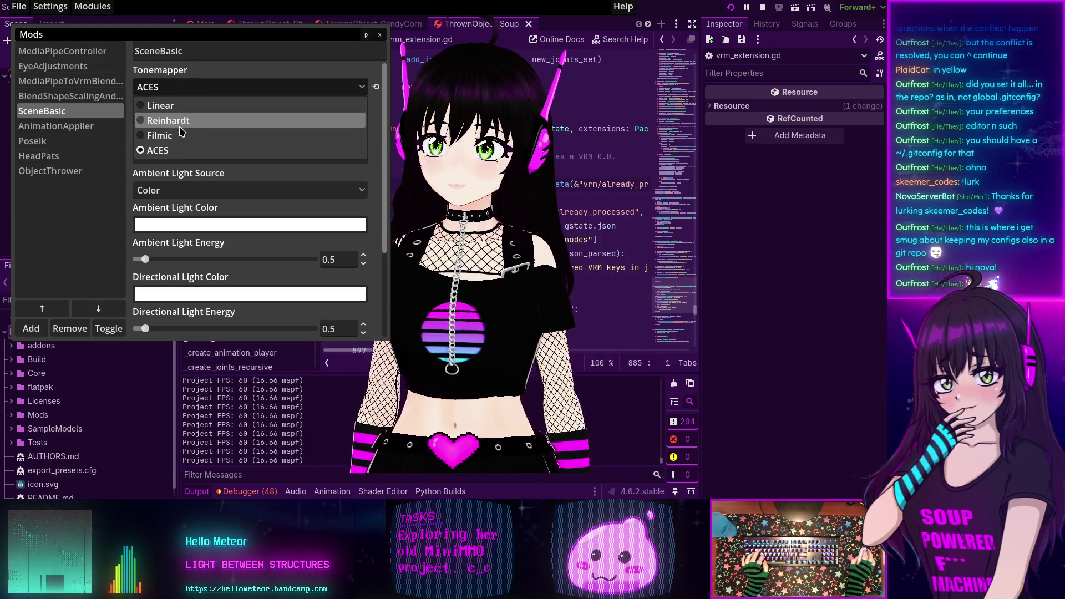
{"action": "left_click", "coordinate": [164, 135]}
{"action": "left_click", "coordinate": [172, 89]}
{"action": "left_click", "coordinate": [170, 114]}
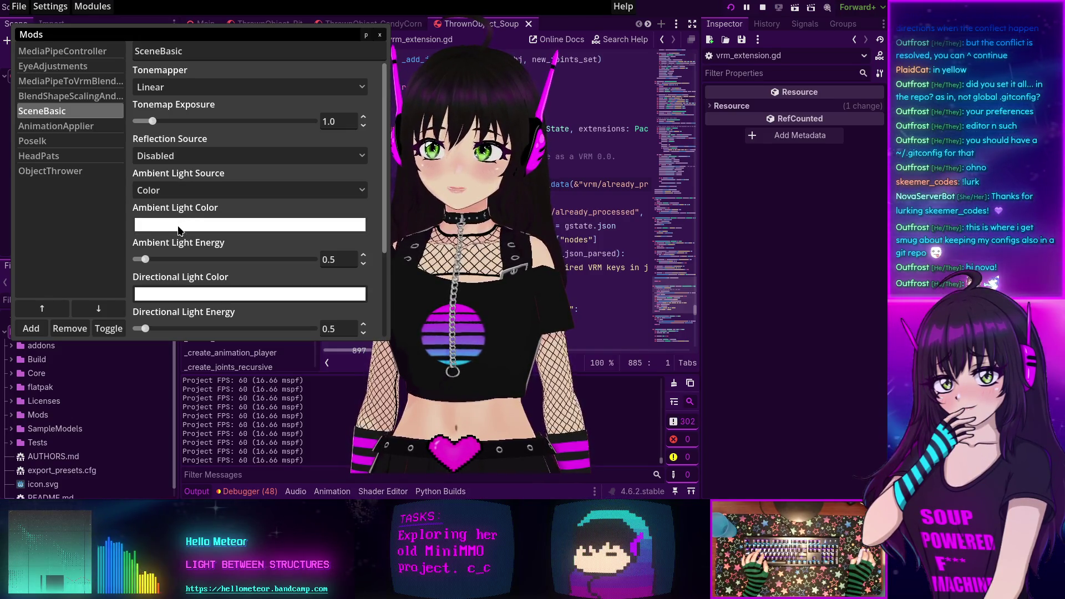
{"action": "left_click", "coordinate": [380, 37]}
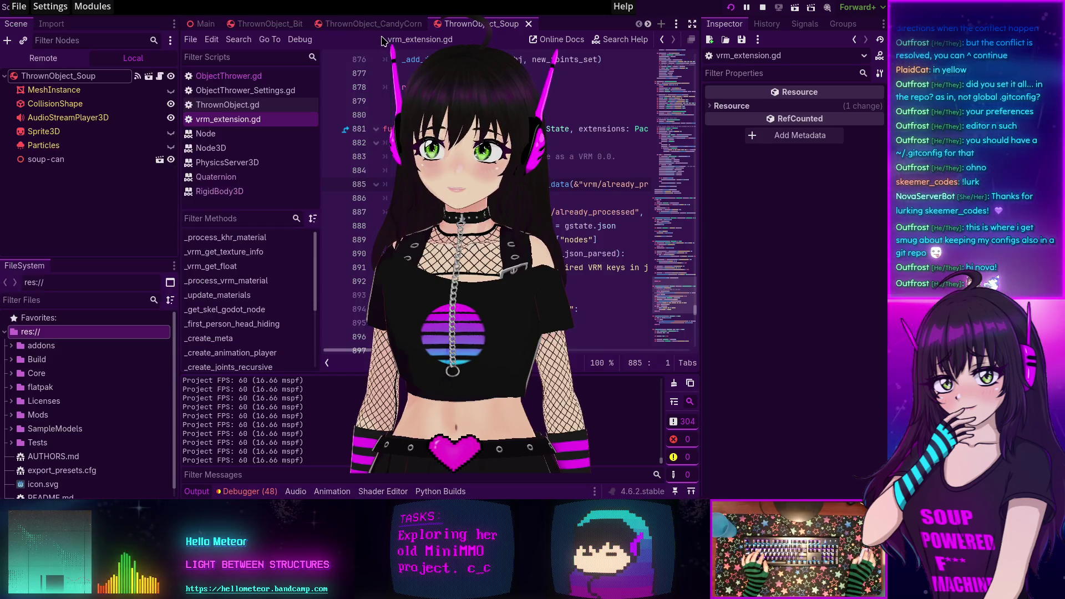
Step: Load settings from stream/snektest/novasnek.json, then move the app window up and left
{"action": "left_click", "coordinate": [19, 6]}
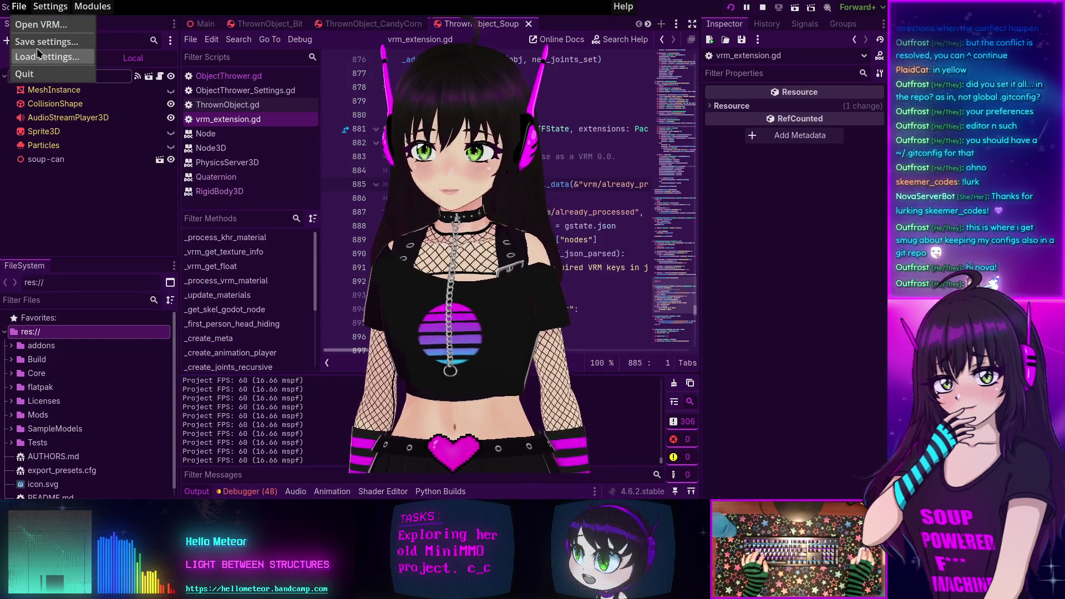
{"action": "left_click", "coordinate": [43, 58]}
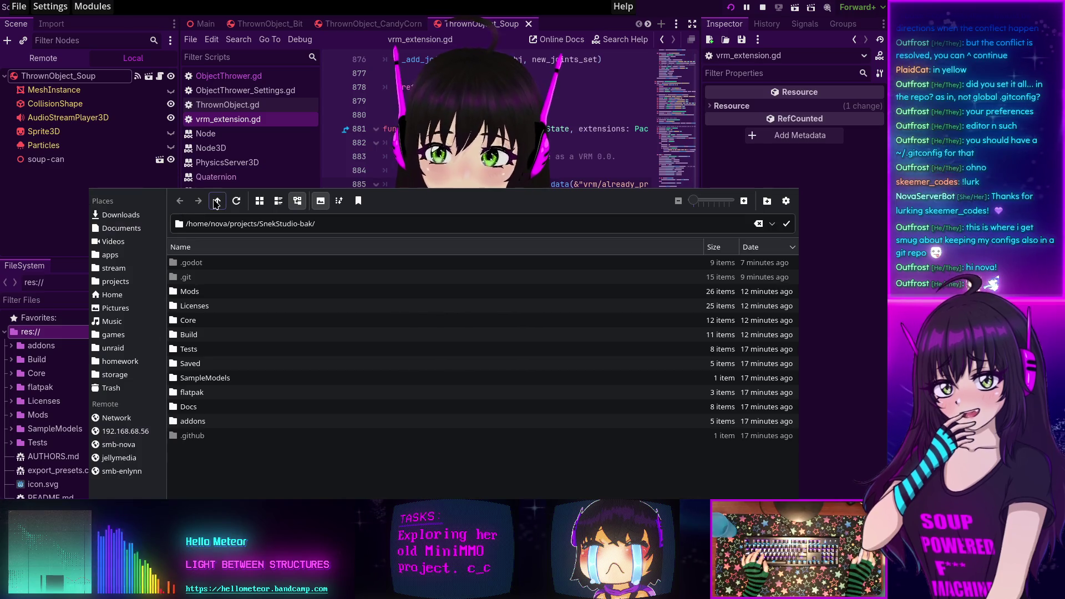
{"action": "left_click", "coordinate": [114, 268]}
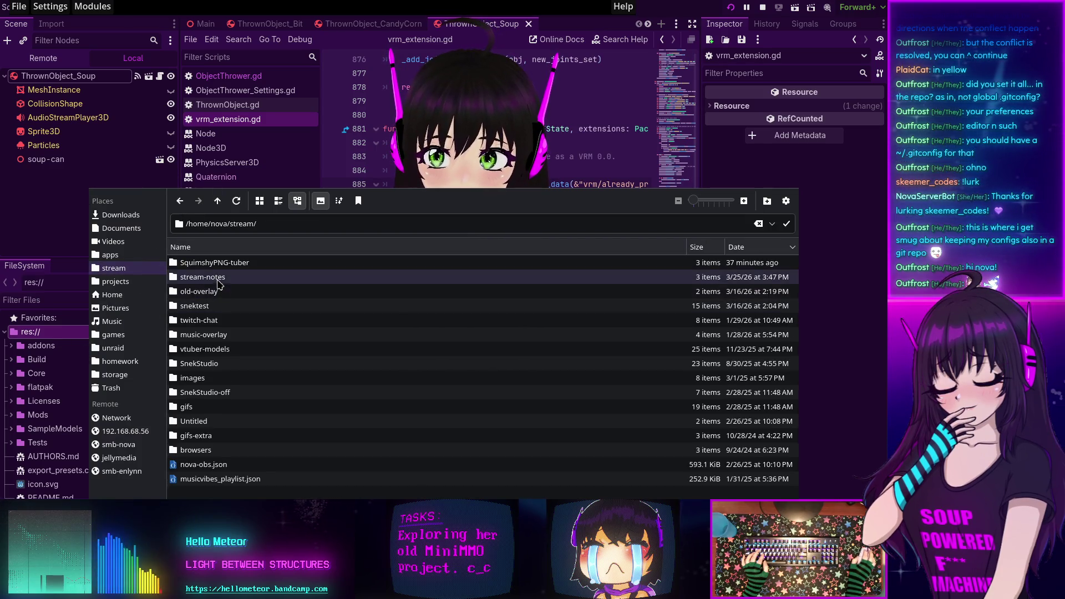
{"action": "double_click", "coordinate": [208, 366]}
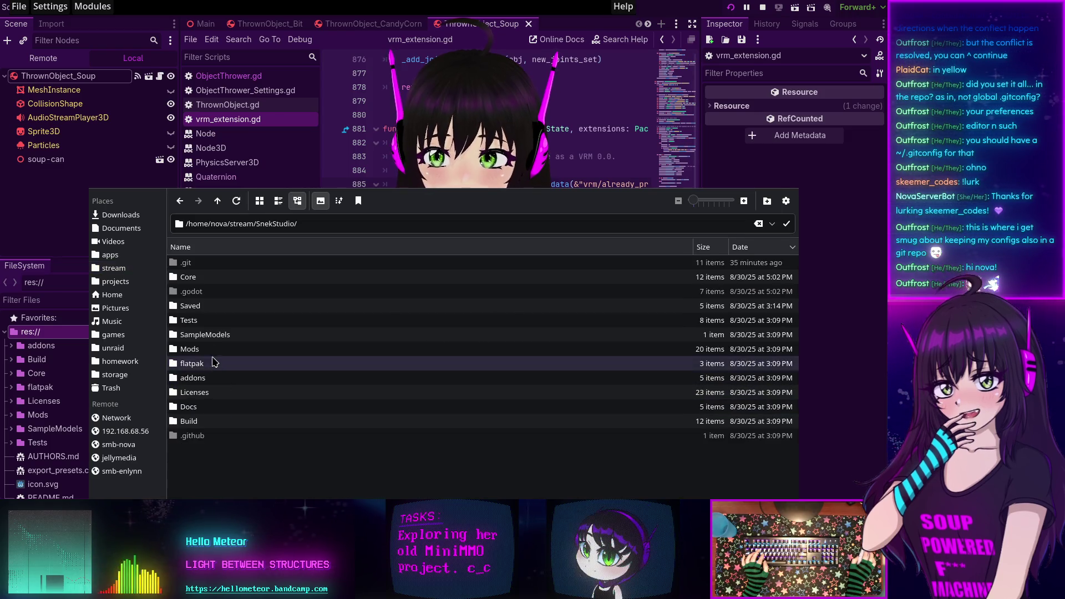
{"action": "left_click", "coordinate": [219, 203]}
{"action": "double_click", "coordinate": [214, 363]}
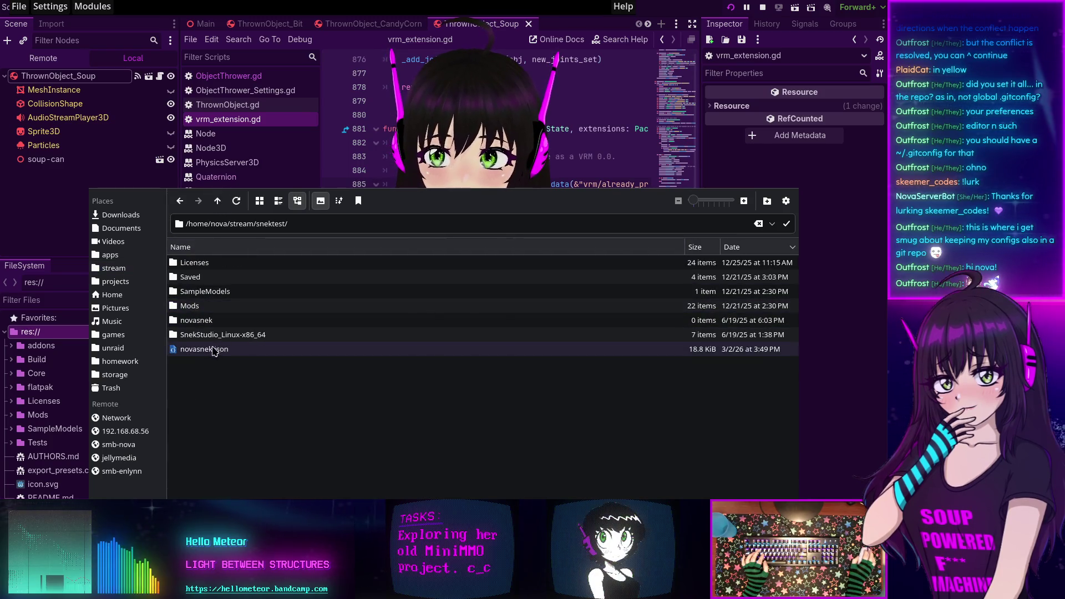
{"action": "left_click", "coordinate": [201, 352]}
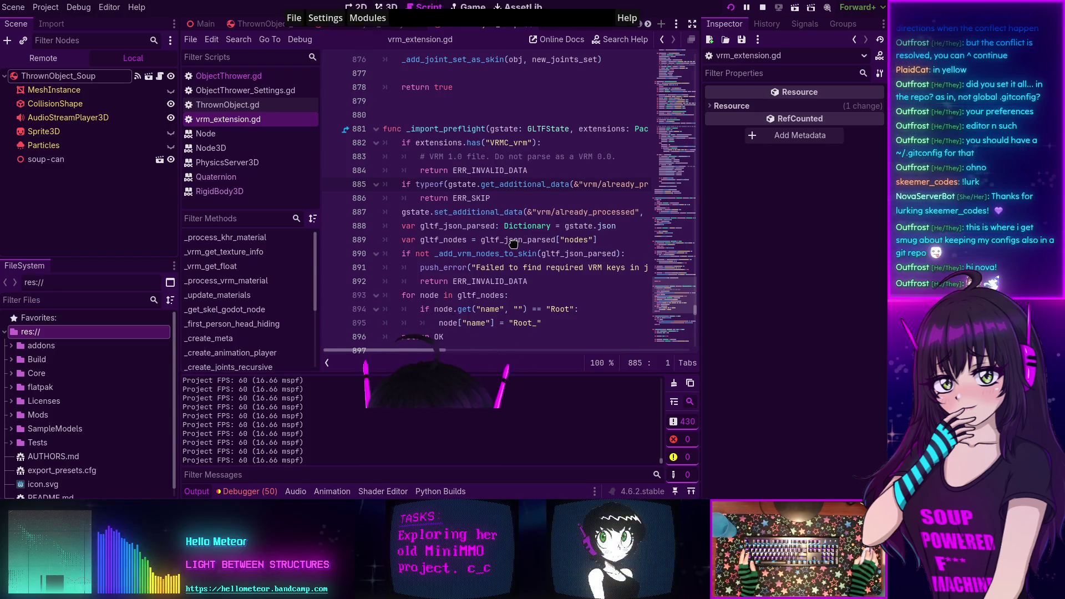
{"action": "left_click_drag", "start_coordinate": [319, 273], "coordinate": [232, 239]}
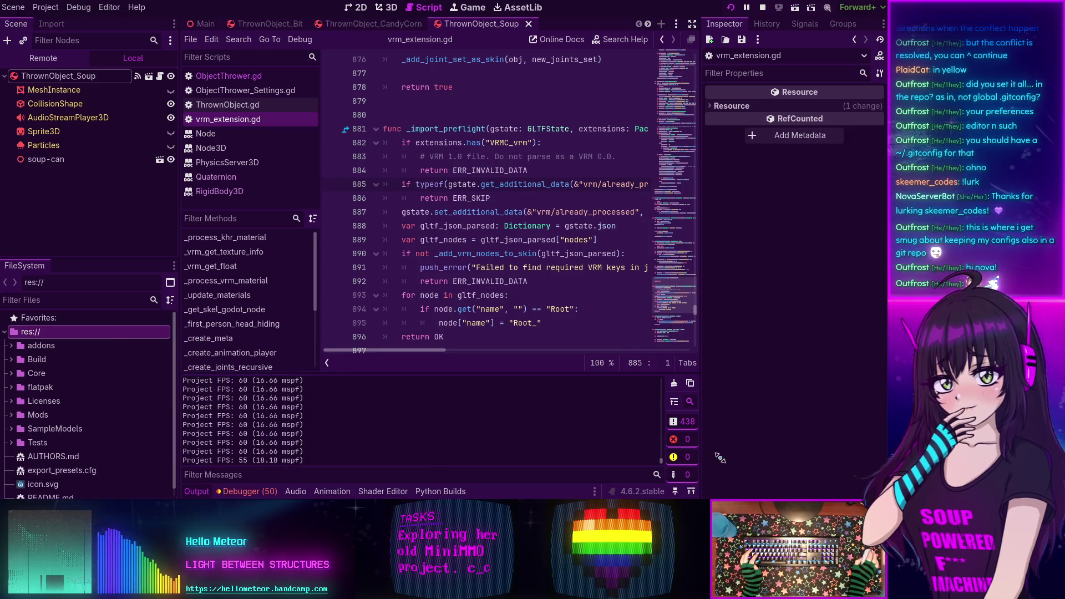
Step: Open the Mods window and set MediaPipeController's Video Device to HD Pro Webcam C920
{"action": "left_click", "coordinate": [95, 19]}
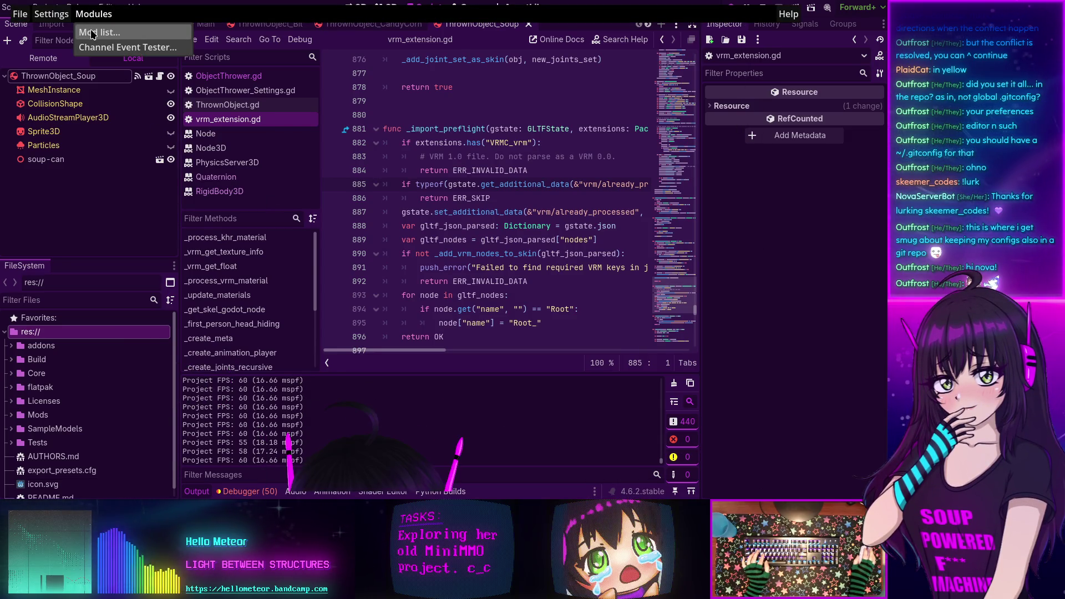
{"action": "left_click", "coordinate": [92, 29]}
{"action": "left_click", "coordinate": [71, 90]}
{"action": "left_click", "coordinate": [64, 73]}
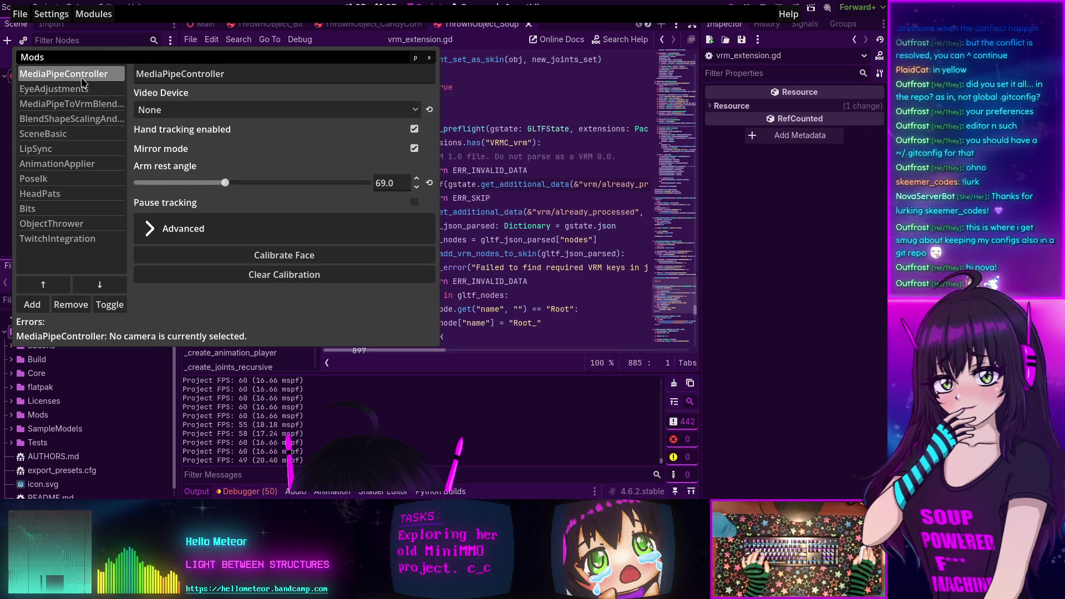
{"action": "left_click", "coordinate": [216, 109]}
{"action": "left_click", "coordinate": [215, 158]}
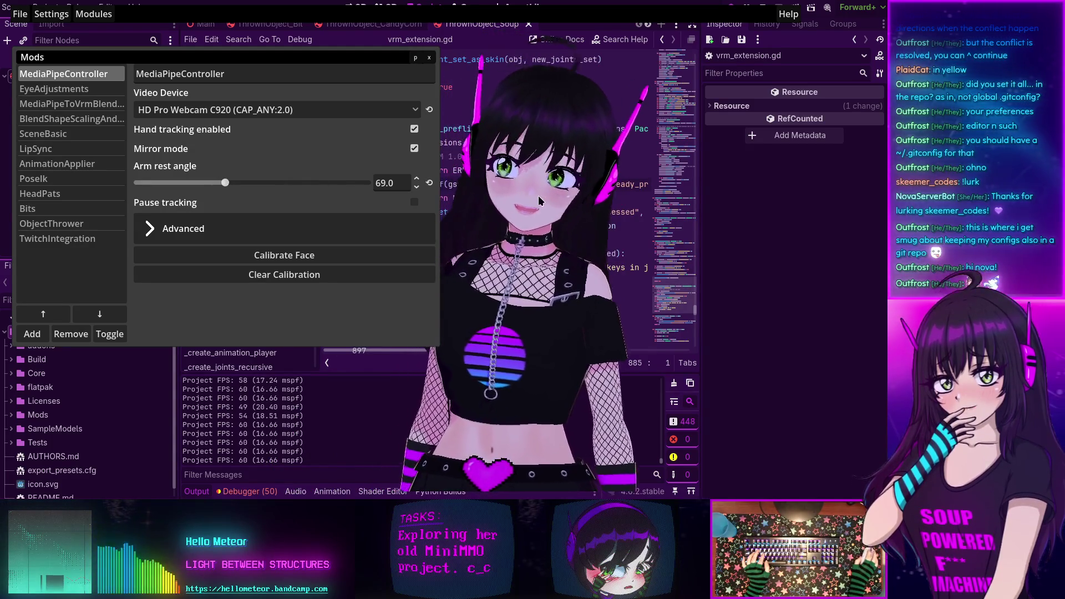
Step: Browse the SceneBasic, LipSync, EyeAdjustments, MediaPipeToVrmBlendShapes and AnimationApplier mod settings
{"action": "left_click", "coordinate": [48, 135]}
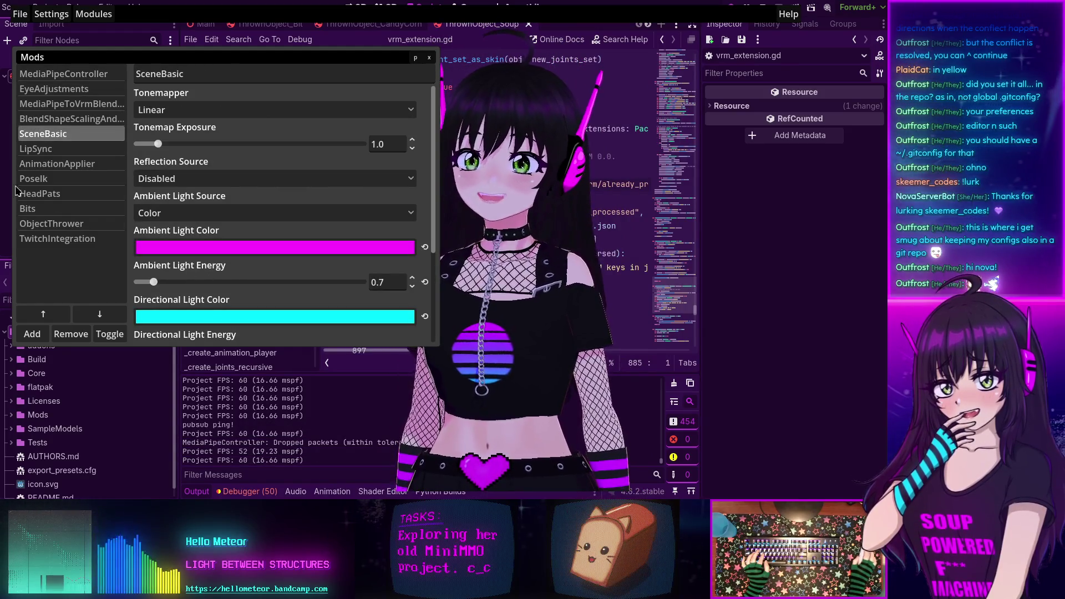
{"action": "left_click", "coordinate": [39, 151]}
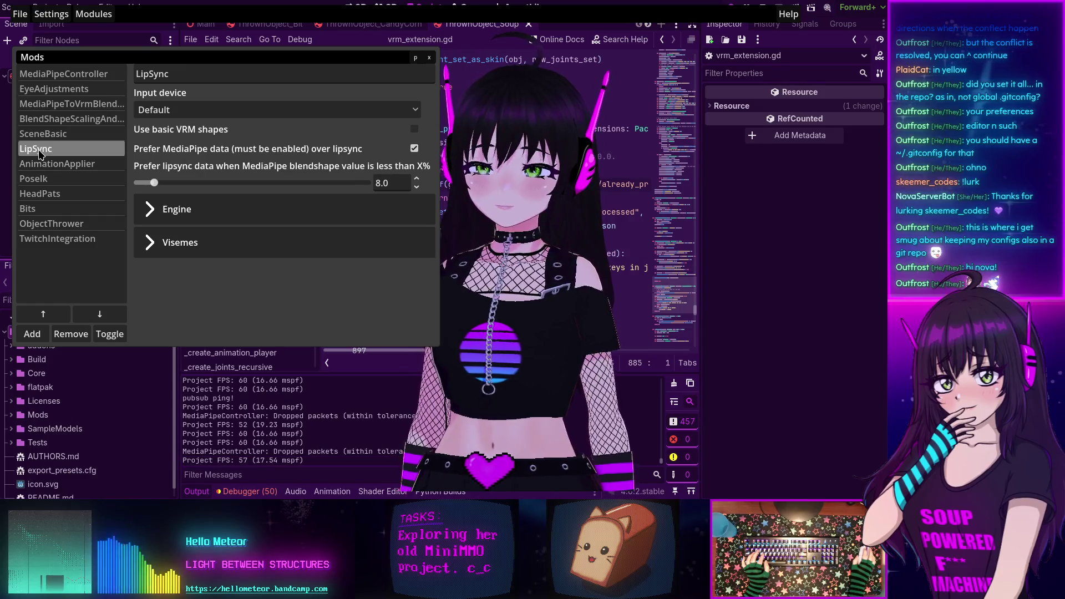
{"action": "left_click", "coordinate": [31, 78]}
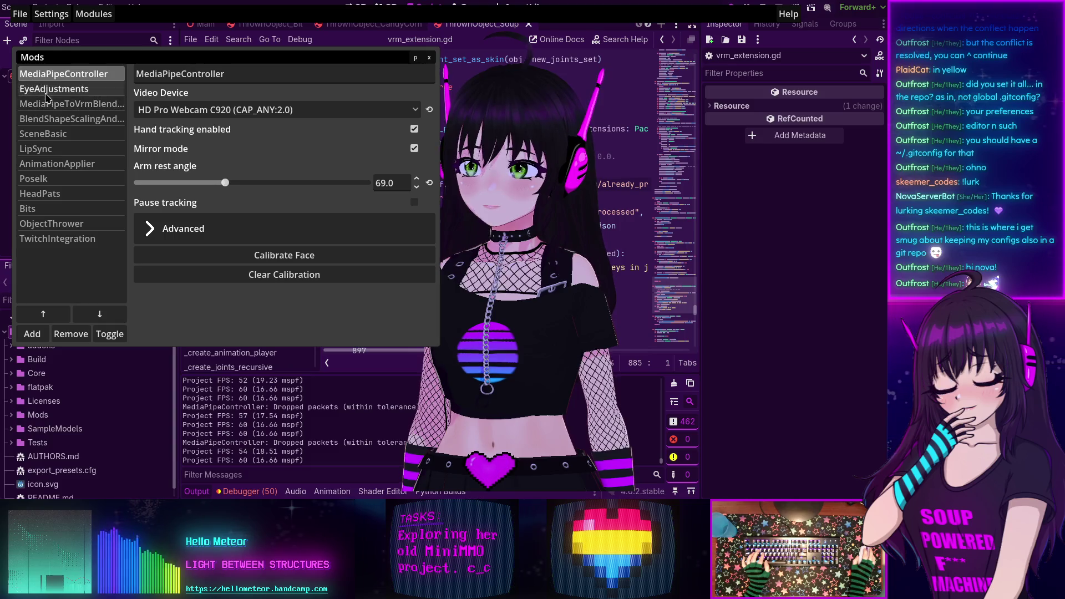
{"action": "left_click", "coordinate": [49, 90]}
{"action": "left_click", "coordinate": [47, 107]}
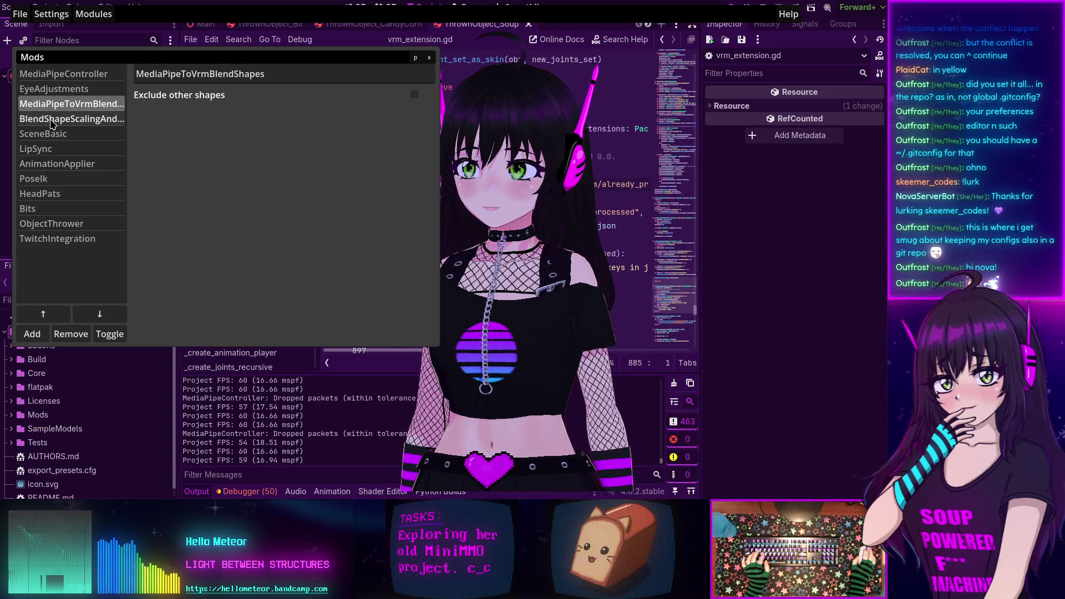
{"action": "left_click", "coordinate": [49, 123]}
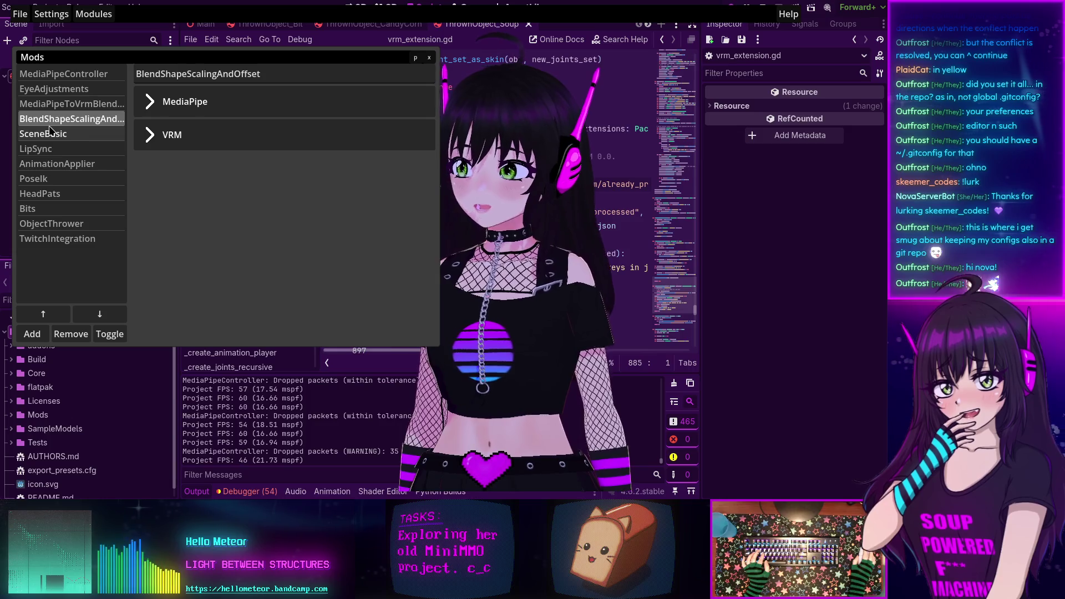
{"action": "left_click", "coordinate": [51, 135]}
{"action": "left_click", "coordinate": [49, 149]}
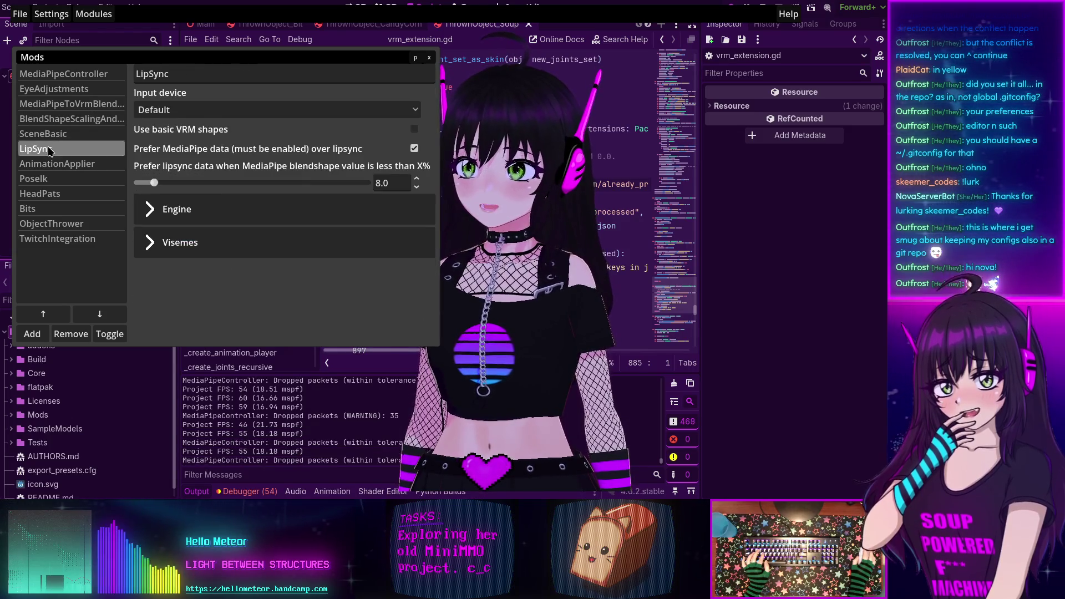
{"action": "left_click", "coordinate": [51, 136]}
{"action": "left_click", "coordinate": [48, 149]}
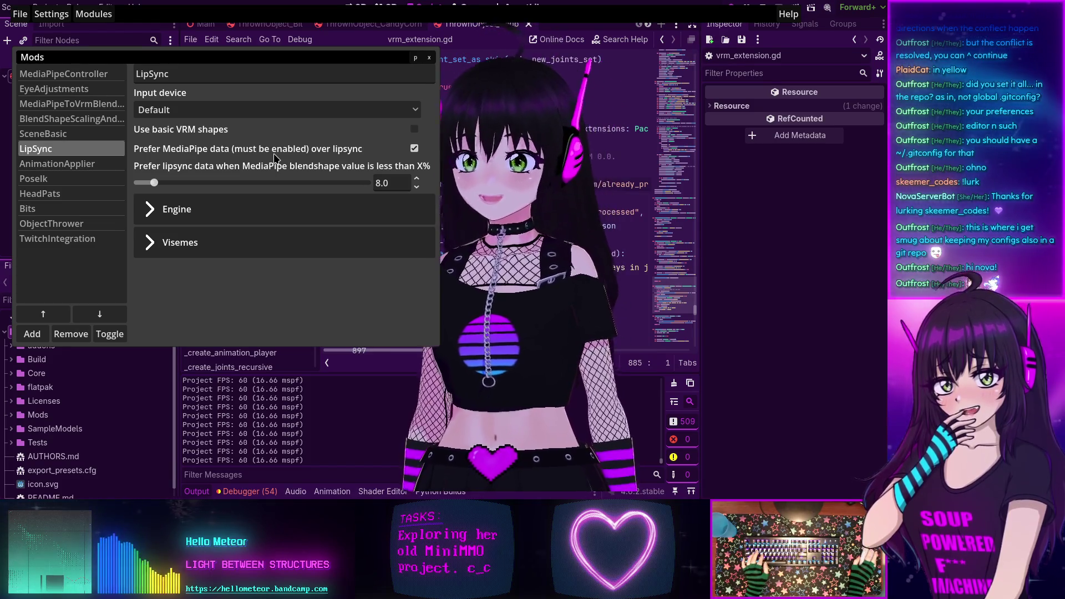
{"action": "left_click", "coordinate": [64, 164]}
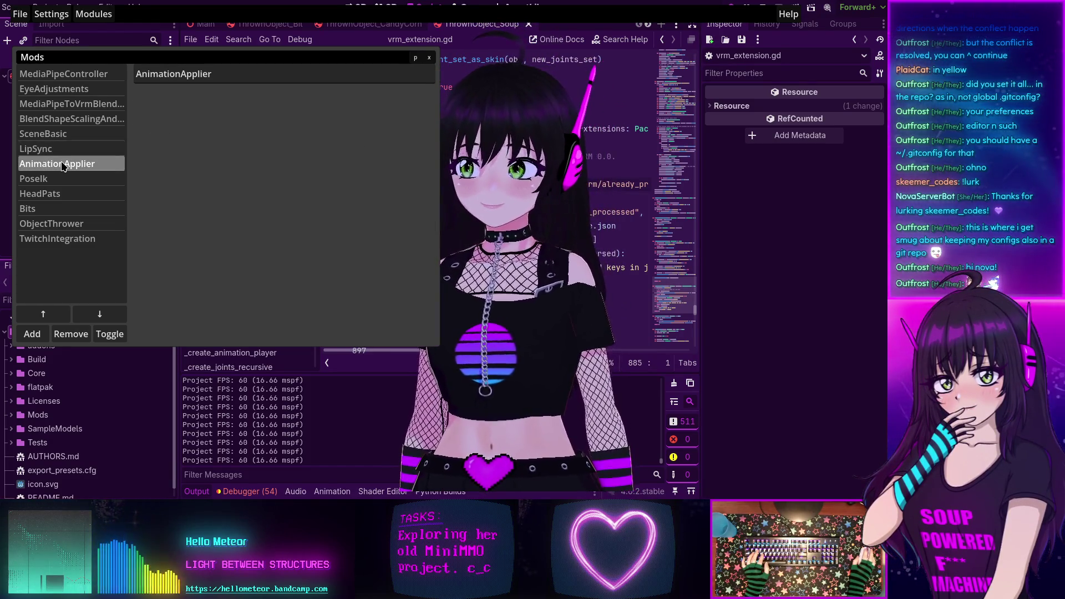
Step: Review the PoseIk settings, expanding and collapsing its Advanced options
{"action": "left_click", "coordinate": [63, 179]}
{"action": "left_click", "coordinate": [150, 105]}
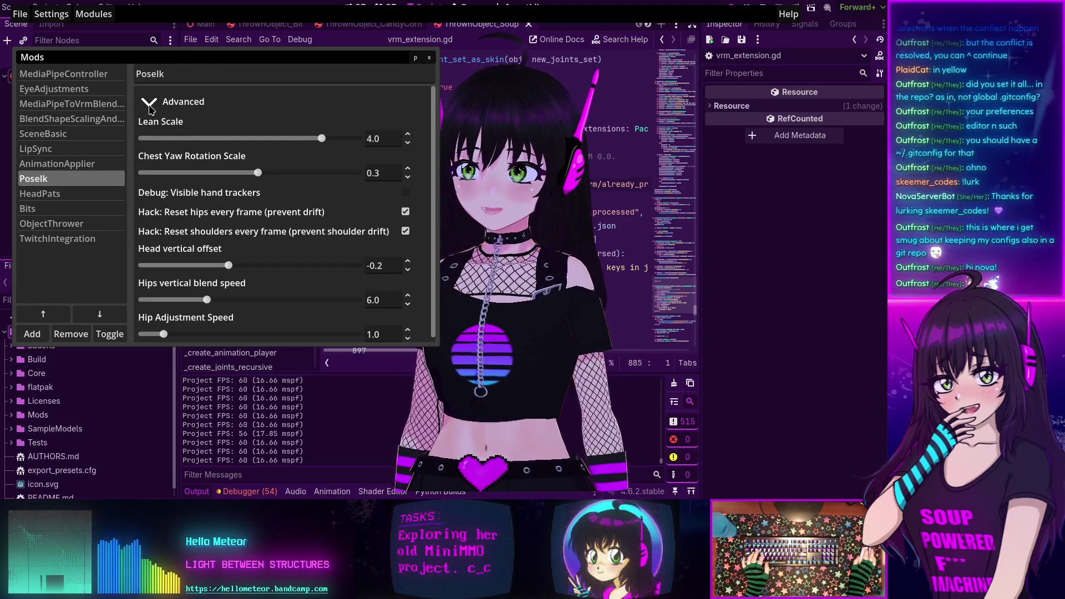
{"action": "mouse_move", "coordinate": [432, 143]}
{"action": "left_mouse_down"}
{"action": "mouse_move", "coordinate": [434, 152]}
{"action": "mouse_move", "coordinate": [430, 139]}
{"action": "left_mouse_up"}
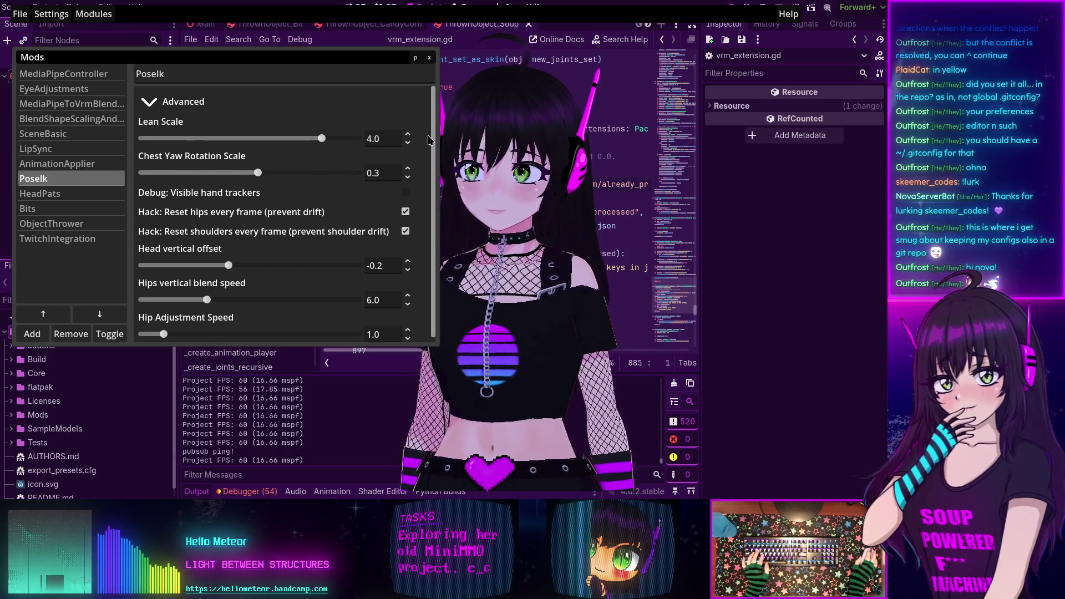
{"action": "left_click", "coordinate": [151, 110]}
Step: Review the HeadPats, Bits, ObjectThrower and TwitchIntegration mods, then return to MediaPipeController
{"action": "left_click", "coordinate": [39, 192]}
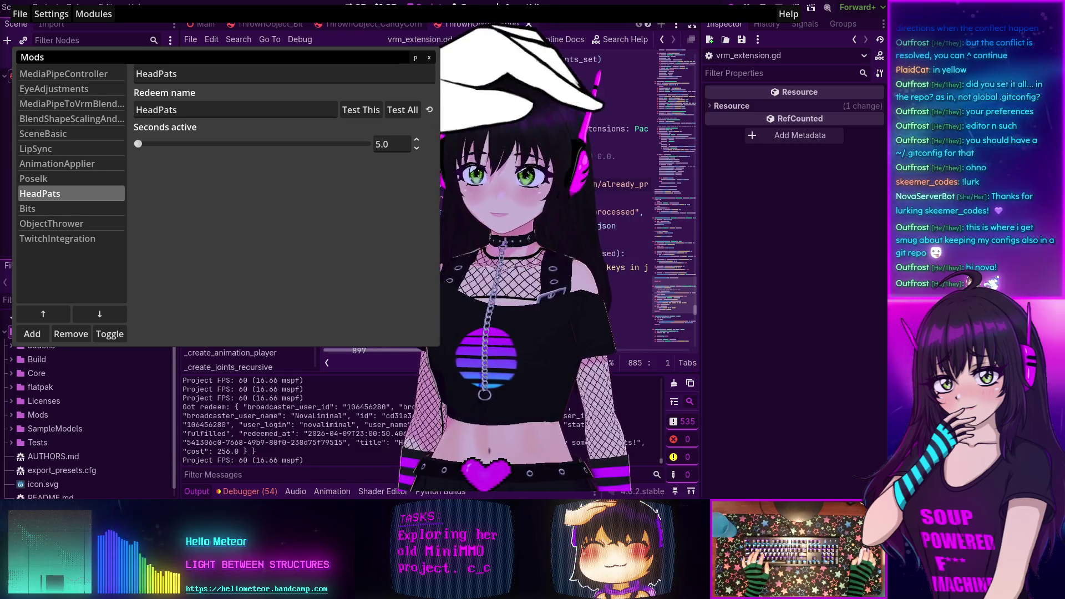
{"action": "left_click", "coordinate": [30, 209]}
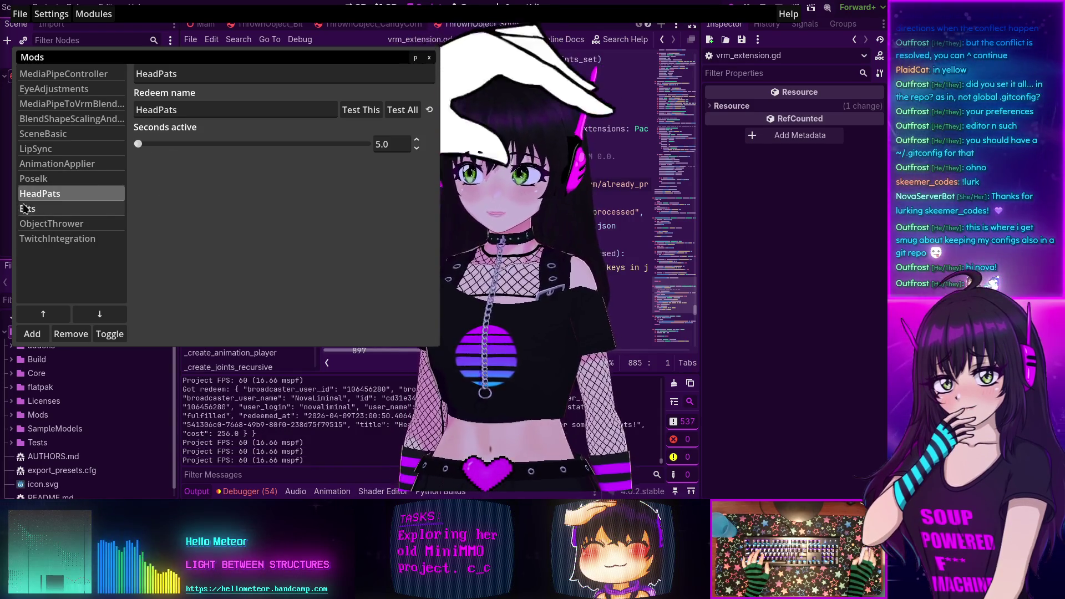
{"action": "left_click", "coordinate": [39, 225]}
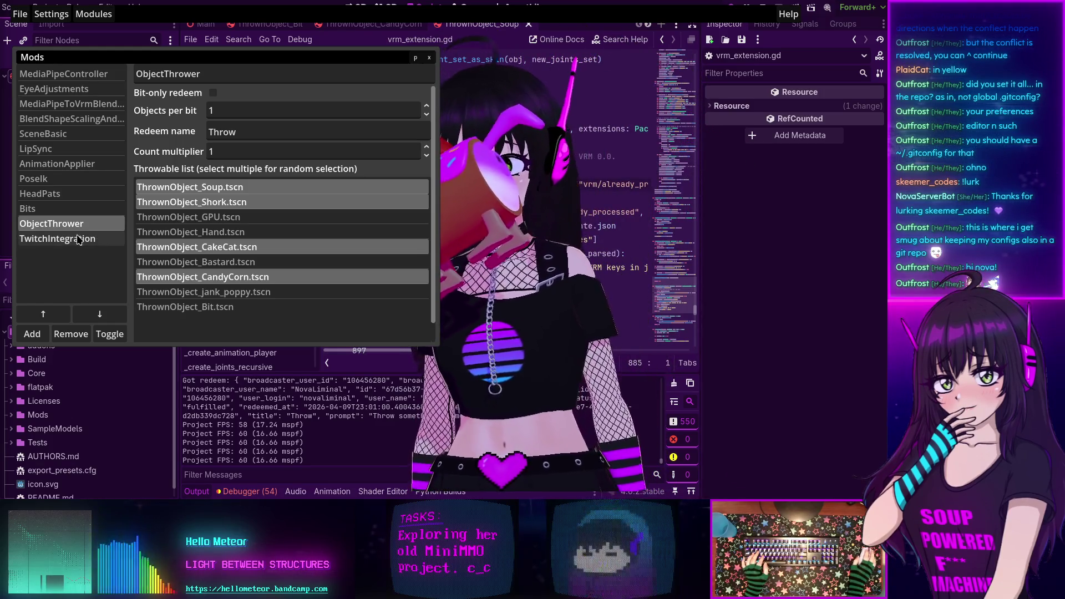
{"action": "left_click", "coordinate": [49, 240]}
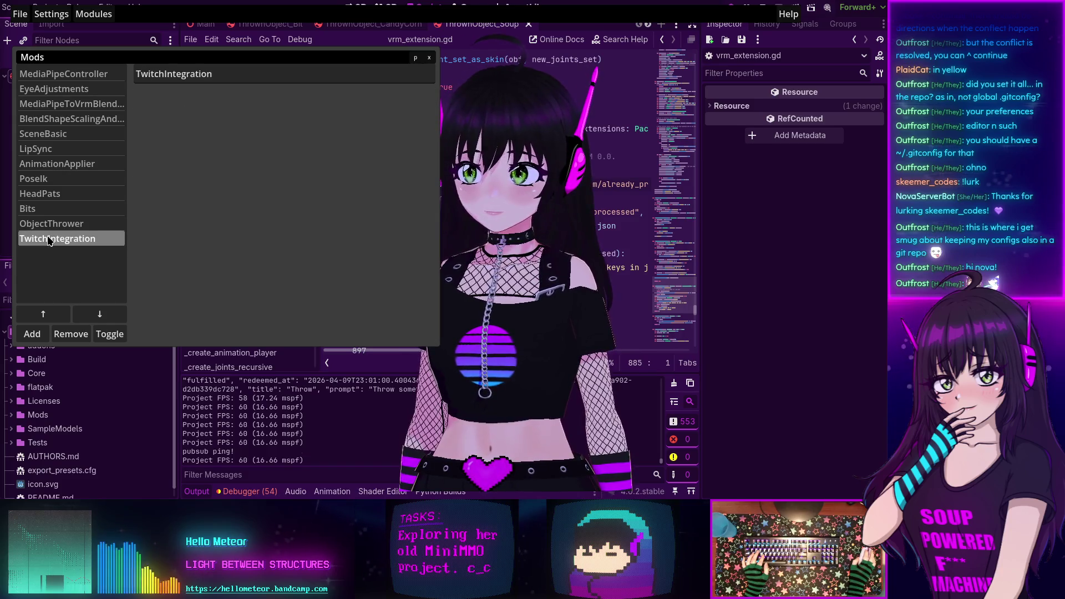
{"action": "left_click", "coordinate": [55, 75]}
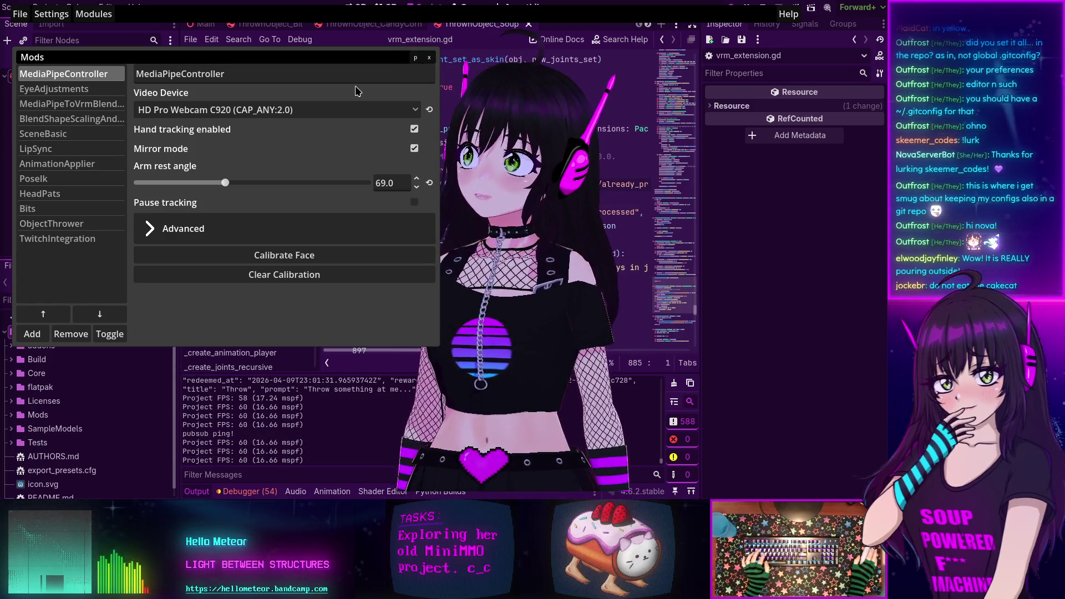
Step: Close the Mods window and save the settings over stream/snektest/novasnek.json
{"action": "left_click", "coordinate": [429, 57]}
{"action": "left_click", "coordinate": [20, 14]}
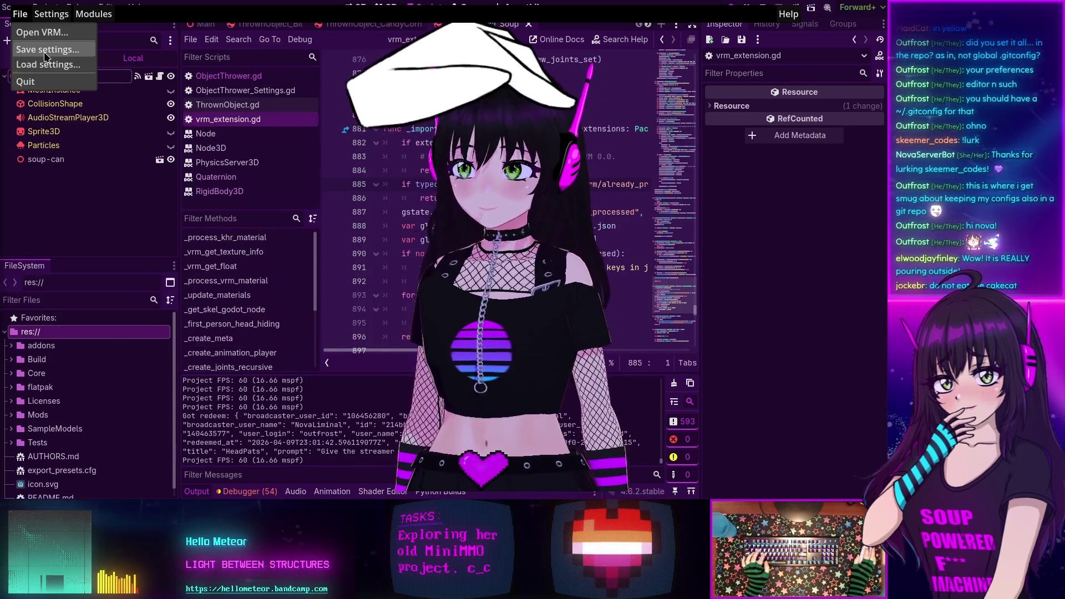
{"action": "left_click", "coordinate": [49, 58]}
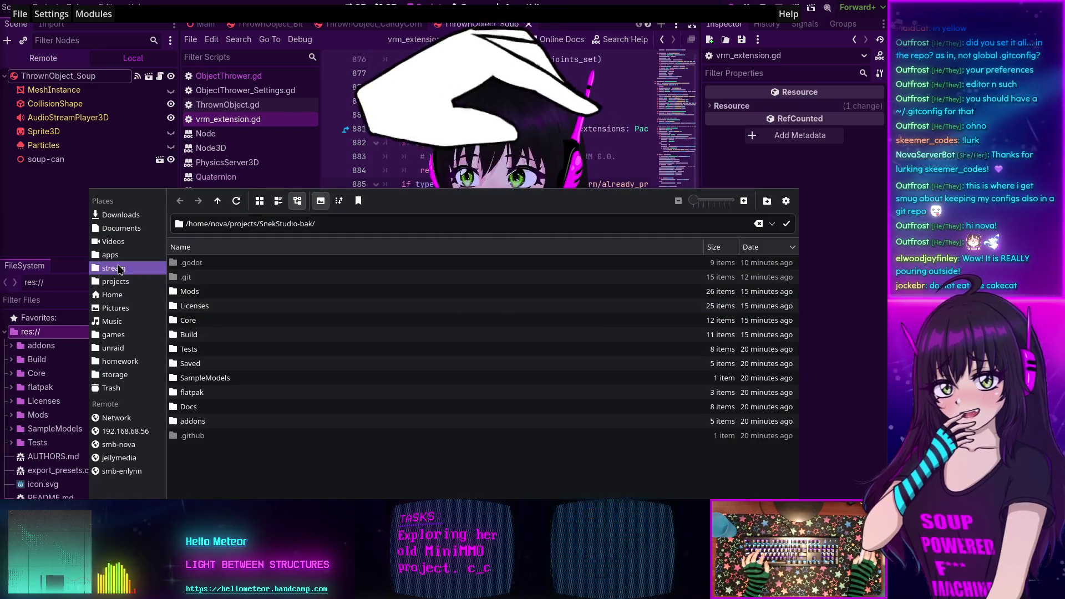
{"action": "left_click", "coordinate": [114, 268]}
{"action": "double_click", "coordinate": [205, 306]}
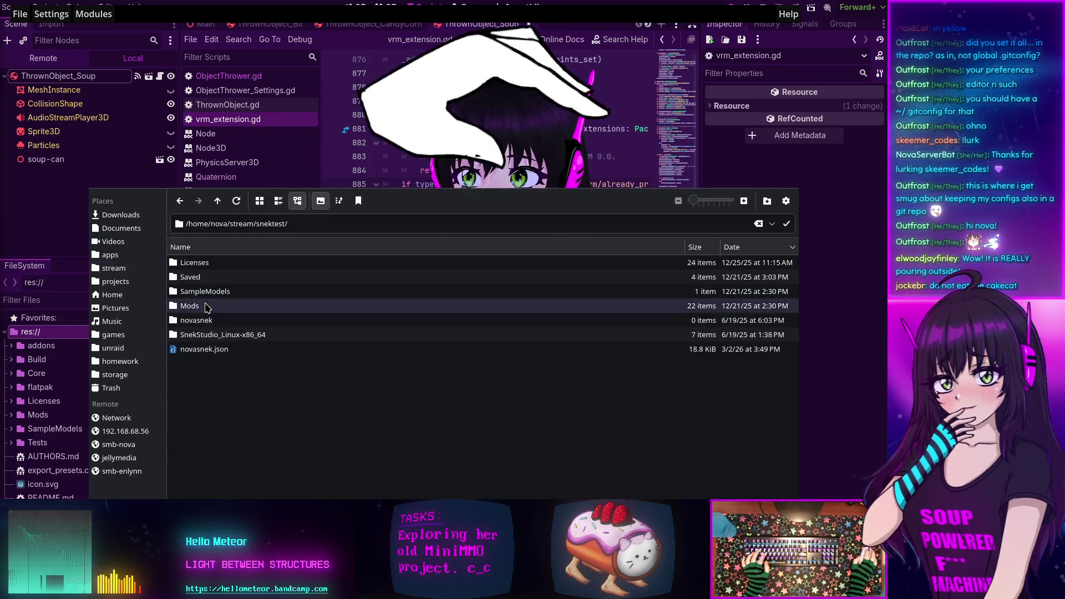
{"action": "left_click", "coordinate": [199, 350]}
{"action": "key", "text": "Return"}
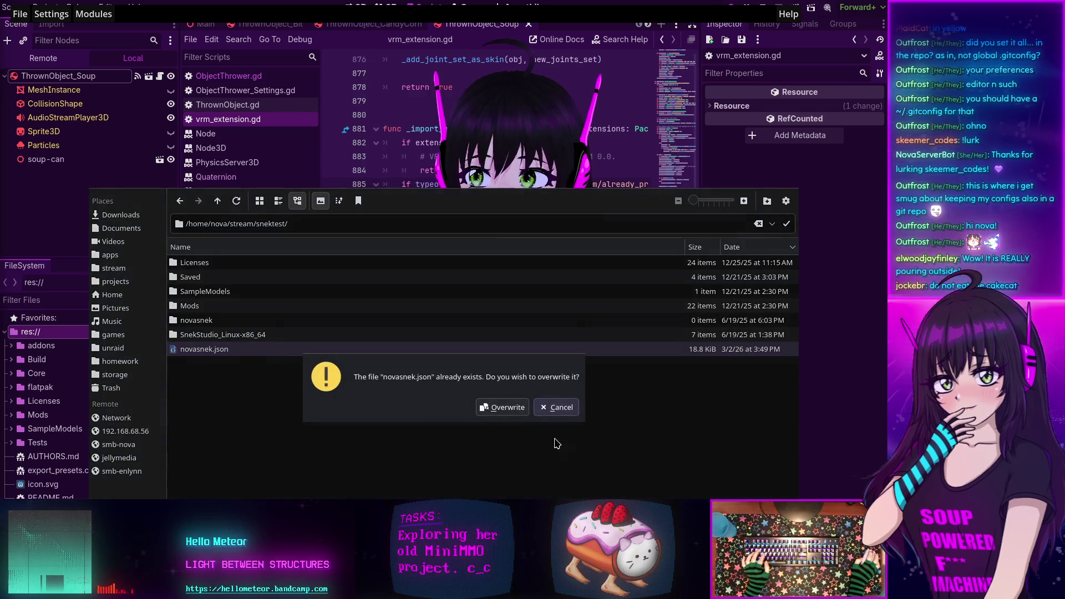
{"action": "left_click", "coordinate": [496, 406]}
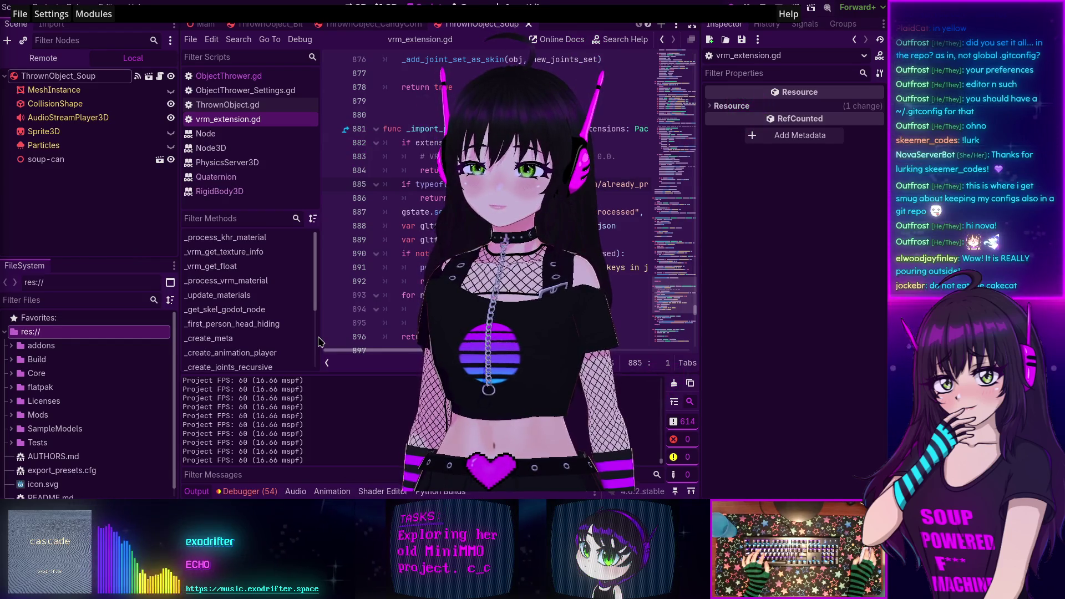
{"action": "left_click", "coordinate": [19, 14]}
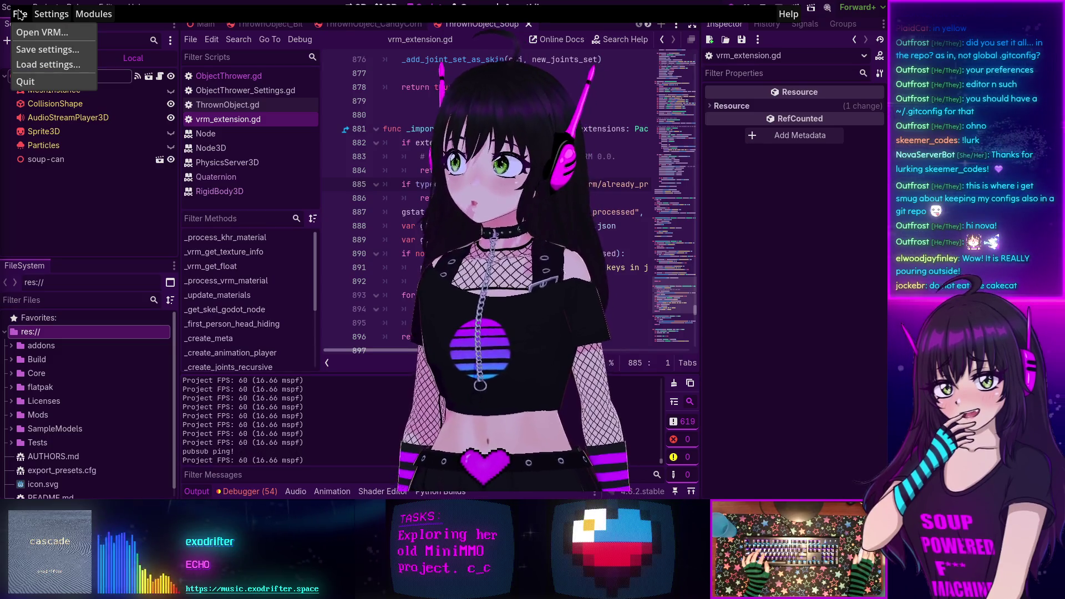
Step: Quit SnekStudio from its File menu
{"action": "left_click", "coordinate": [19, 14]}
{"action": "left_click", "coordinate": [20, 14]}
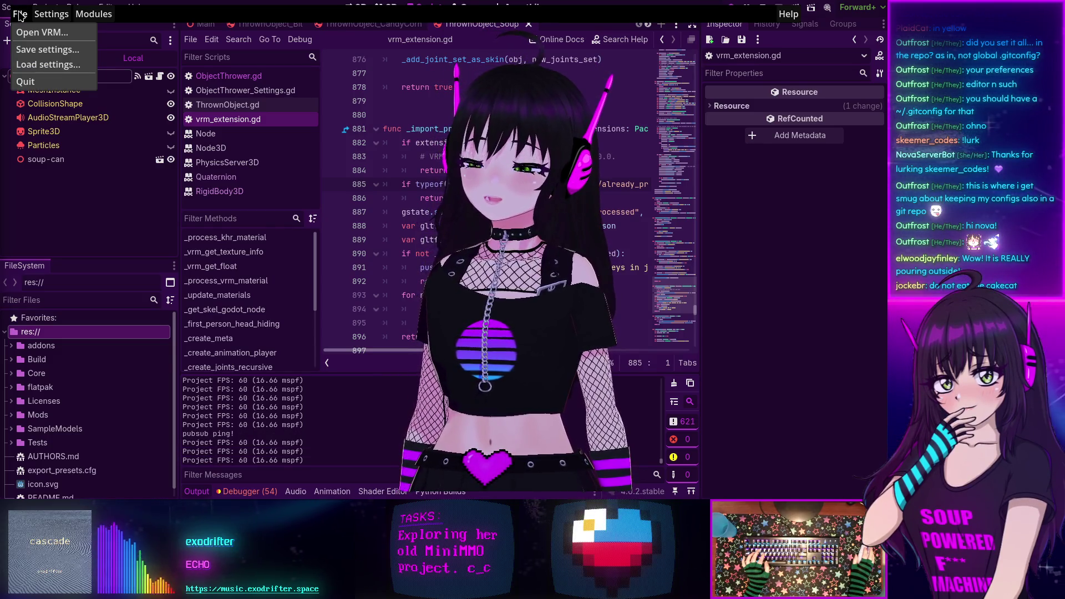
{"action": "left_click", "coordinate": [20, 15]}
{"action": "left_click", "coordinate": [51, 14]}
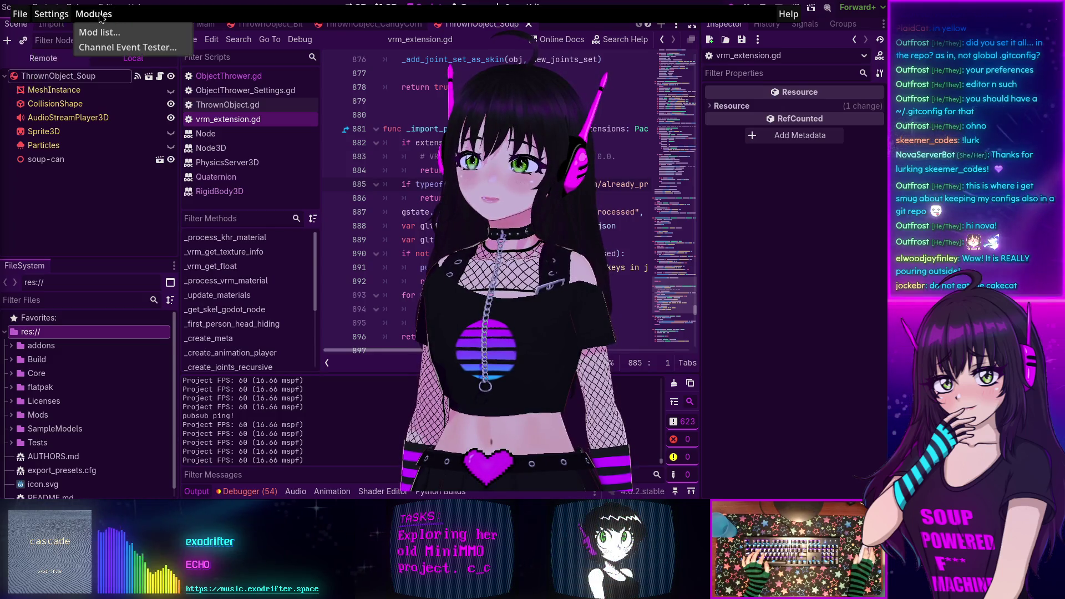
{"action": "mouse_move", "coordinate": [26, 19]}
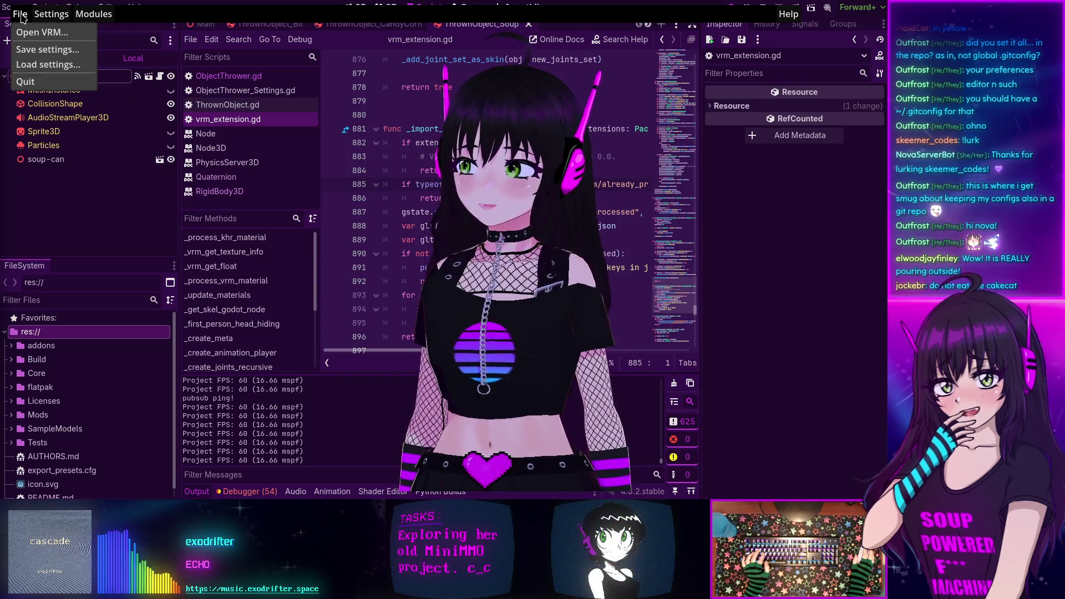
{"action": "left_click", "coordinate": [26, 81]}
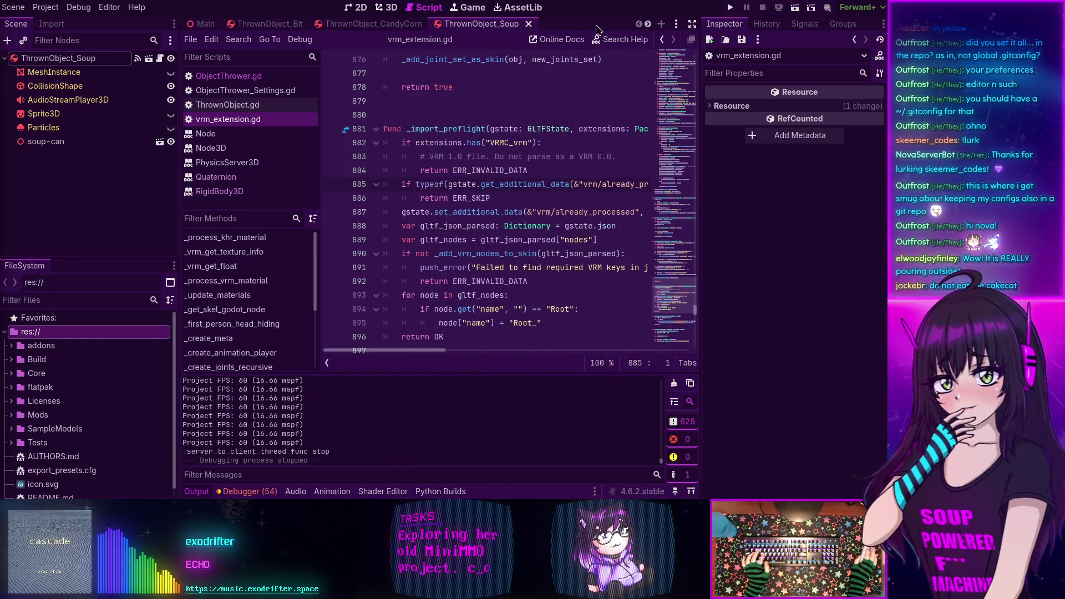
Step: Relaunch SnekStudio with the Godot editor's Run Project button and open its File menu
{"action": "left_click", "coordinate": [730, 7]}
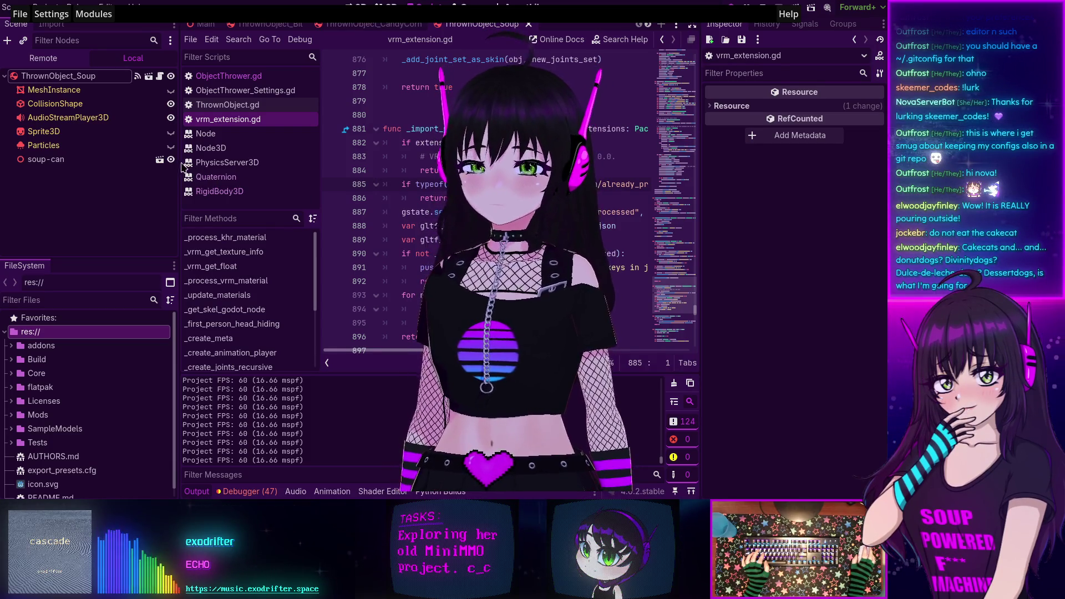
{"action": "left_click", "coordinate": [19, 14]}
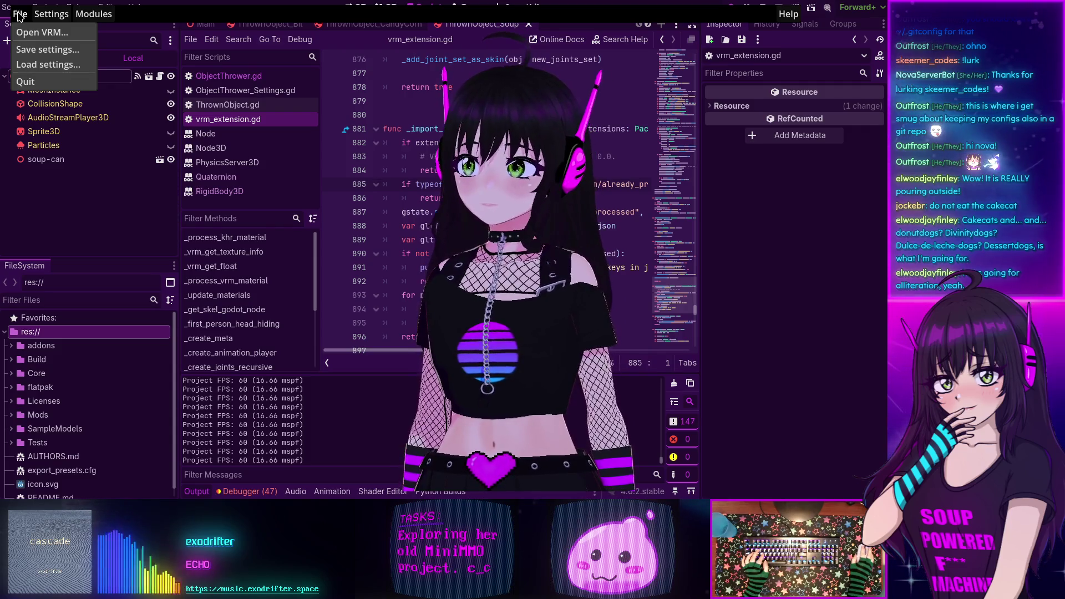
{"action": "left_click", "coordinate": [19, 16]}
{"action": "left_click", "coordinate": [20, 16]}
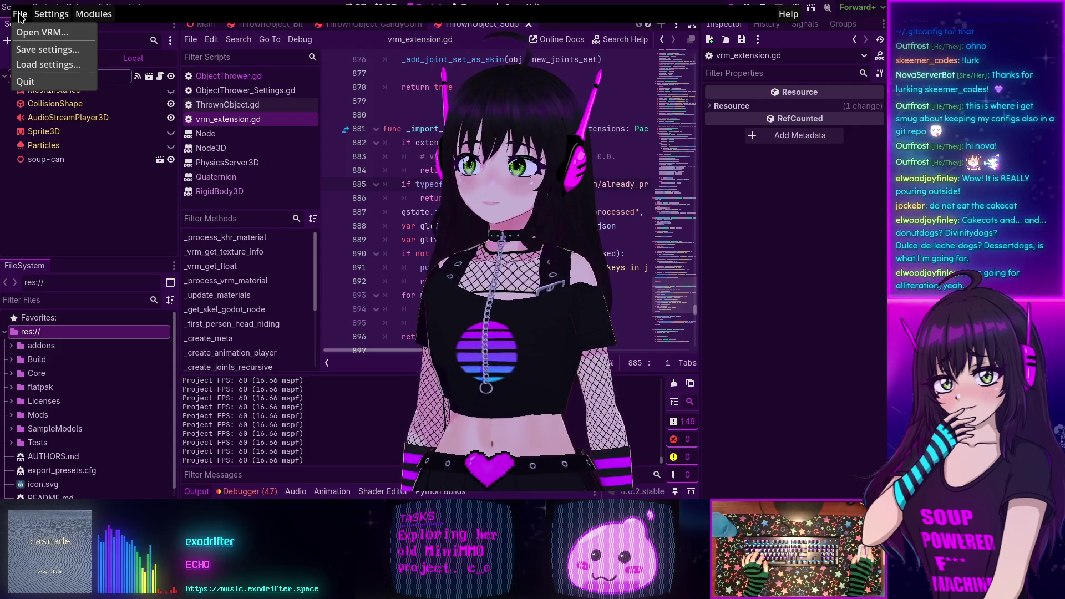
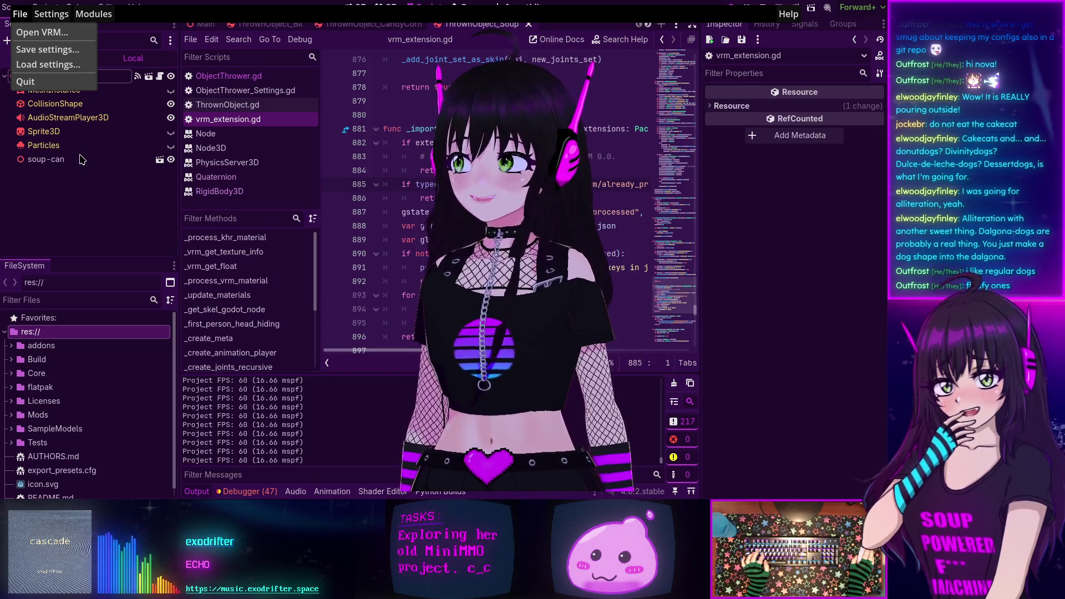
Step: Open and close SnekStudio's File menu several times
{"action": "left_click", "coordinate": [94, 156]}
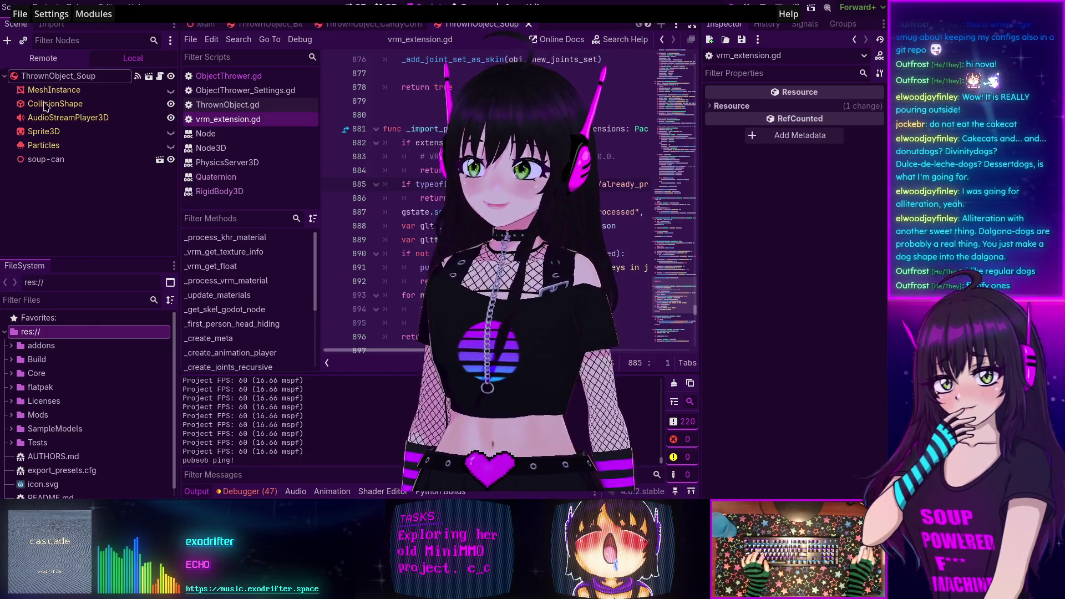
{"action": "left_click", "coordinate": [21, 15]}
{"action": "left_click", "coordinate": [21, 15]}
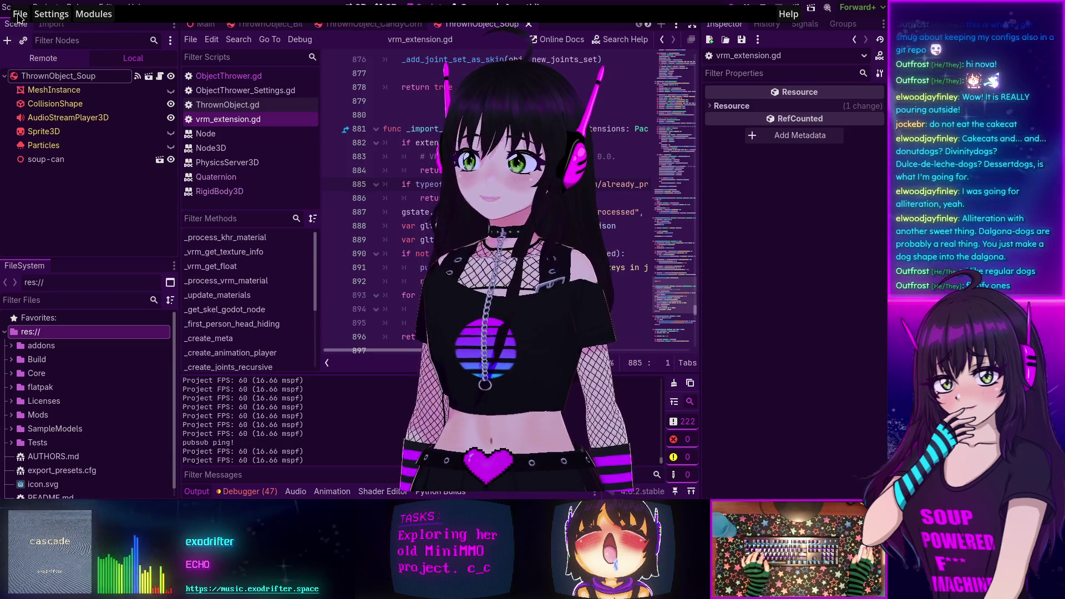
{"action": "left_click", "coordinate": [20, 14]}
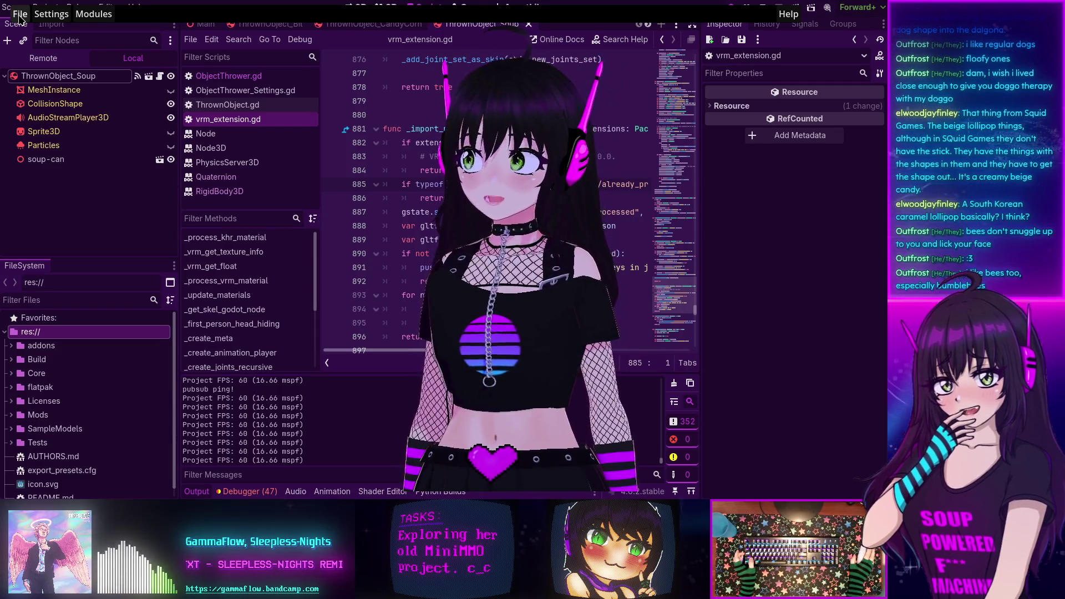
{"action": "left_click", "coordinate": [20, 14]}
{"action": "left_click", "coordinate": [20, 15]}
{"action": "left_click", "coordinate": [19, 15]}
{"action": "left_click", "coordinate": [20, 15]}
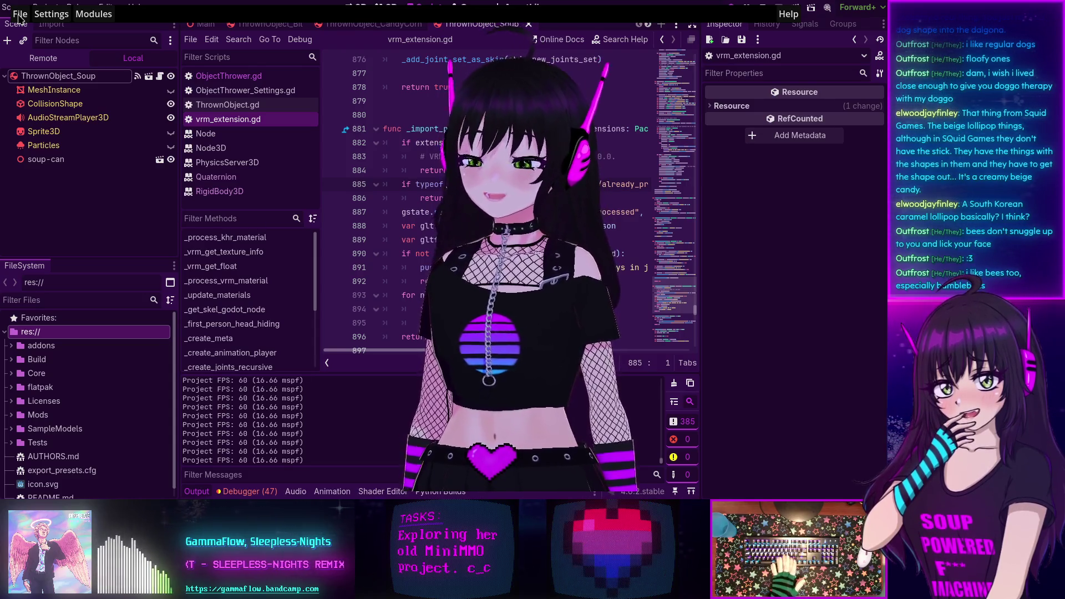
Step: Quit the running SnekStudio app from its File menu, returning to the Godot editor
{"action": "left_click", "coordinate": [20, 16]}
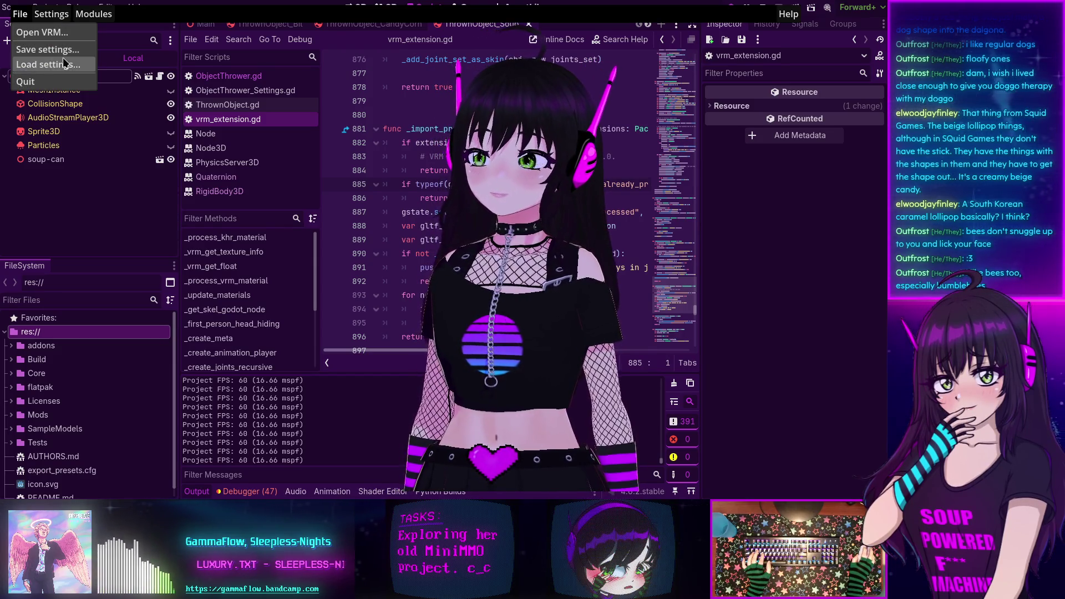
{"action": "left_click", "coordinate": [21, 15]}
{"action": "left_click", "coordinate": [22, 18]}
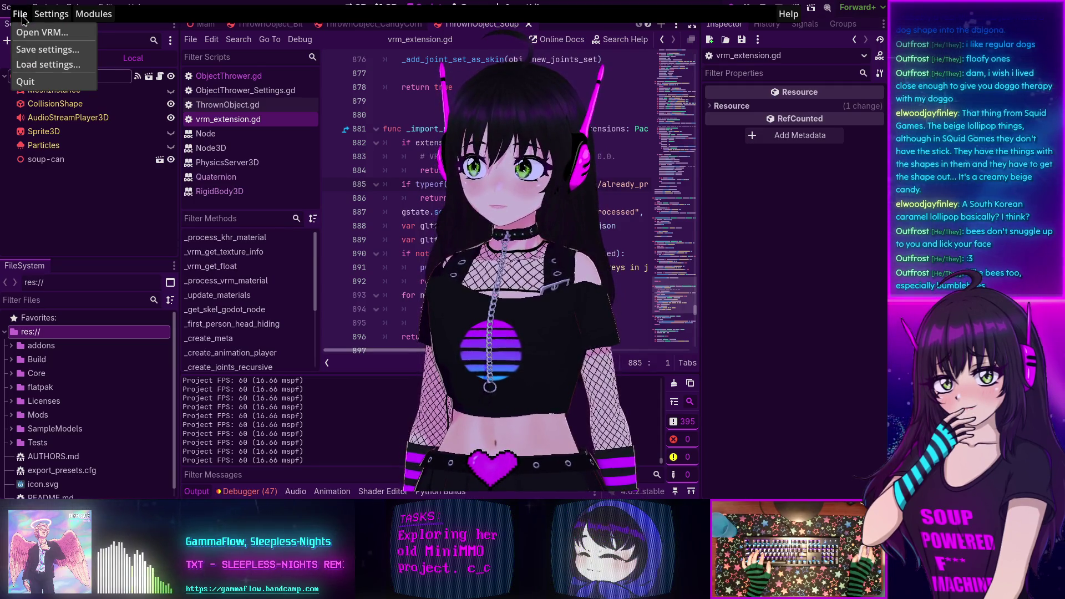
{"action": "left_click", "coordinate": [25, 83]}
{"action": "left_click", "coordinate": [45, 7]}
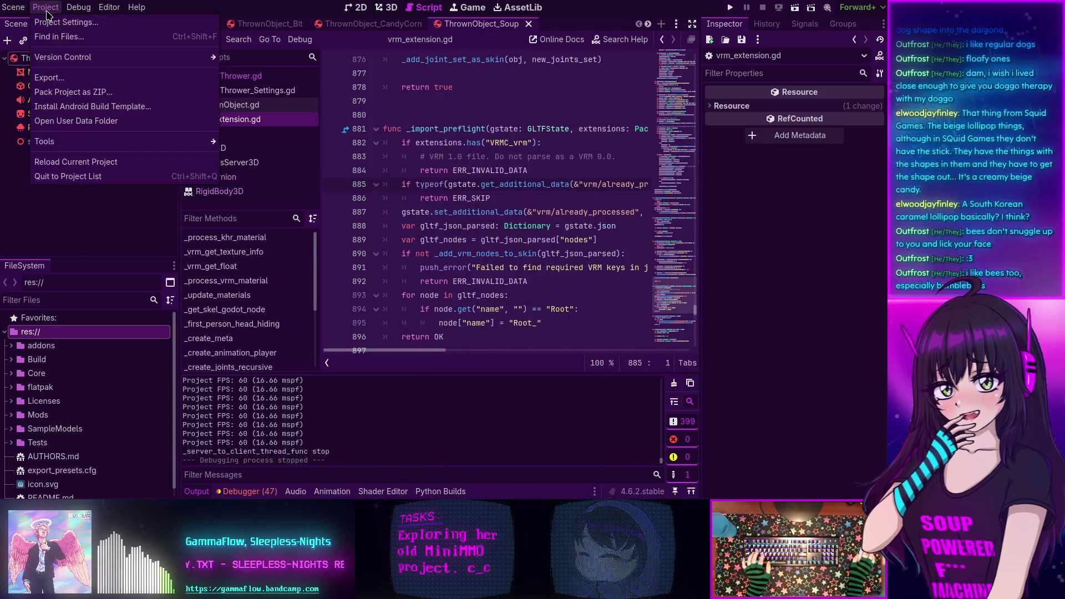
Step: In Project > Export, select the Linux-x86_64 (Runnable) preset after comparing it with Linux-arm64
{"action": "left_click", "coordinate": [61, 77]}
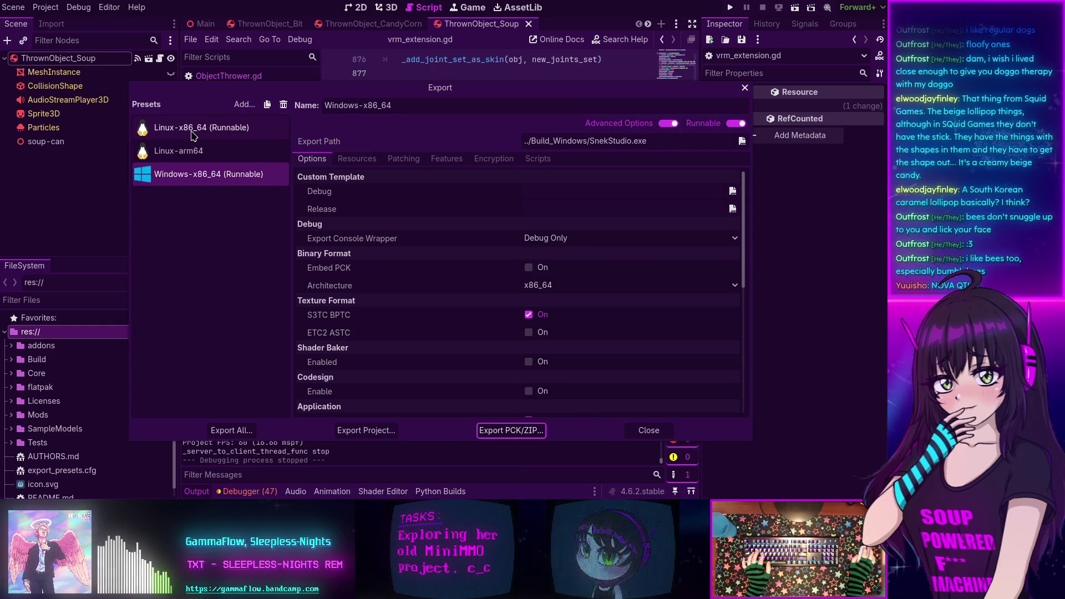
{"action": "left_click", "coordinate": [194, 133]}
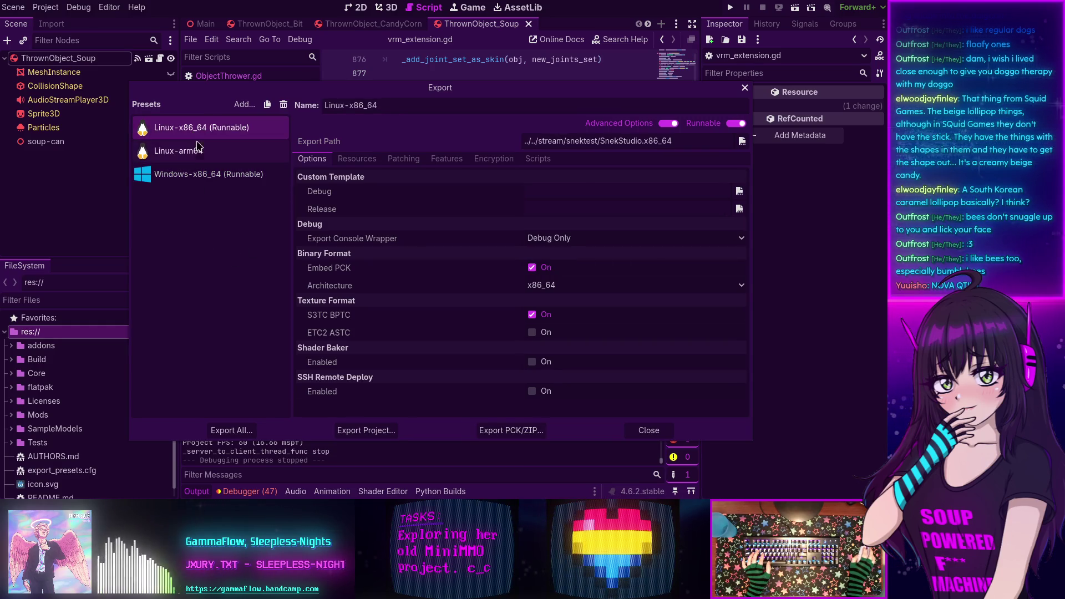
{"action": "left_click", "coordinate": [201, 152]}
{"action": "left_click", "coordinate": [200, 132]}
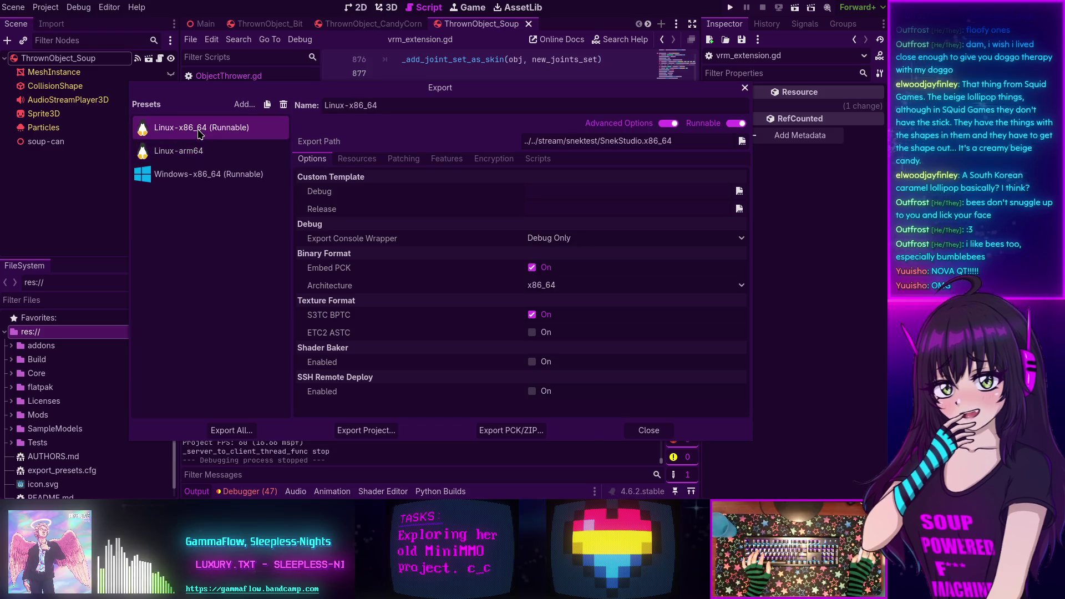
{"action": "left_click", "coordinate": [201, 153]}
{"action": "left_click", "coordinate": [202, 133]}
{"action": "left_click", "coordinate": [200, 152]}
{"action": "left_click", "coordinate": [202, 132]}
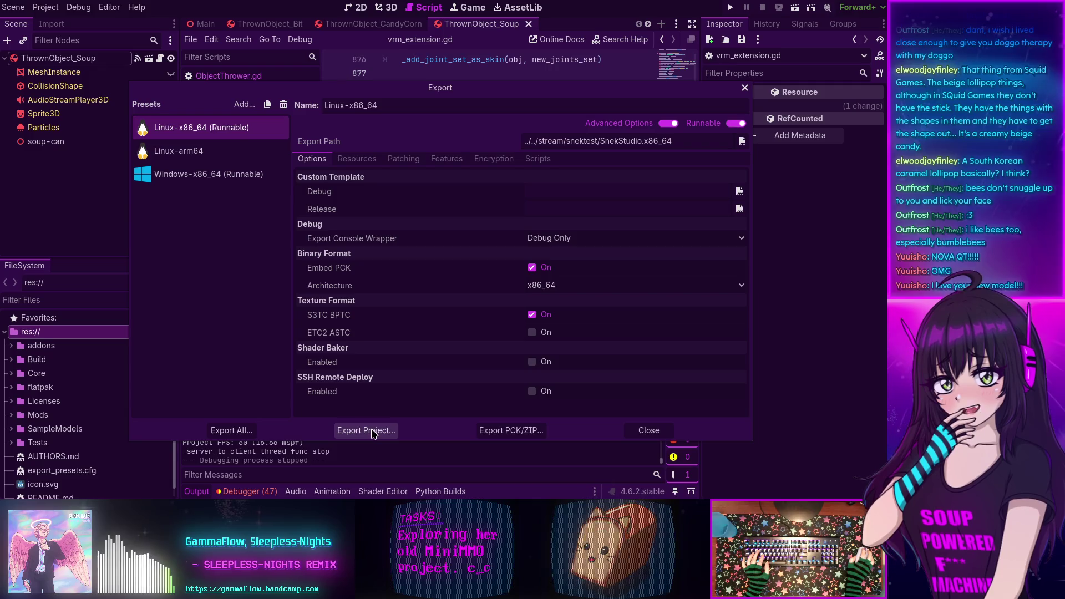
{"action": "left_click", "coordinate": [368, 431]}
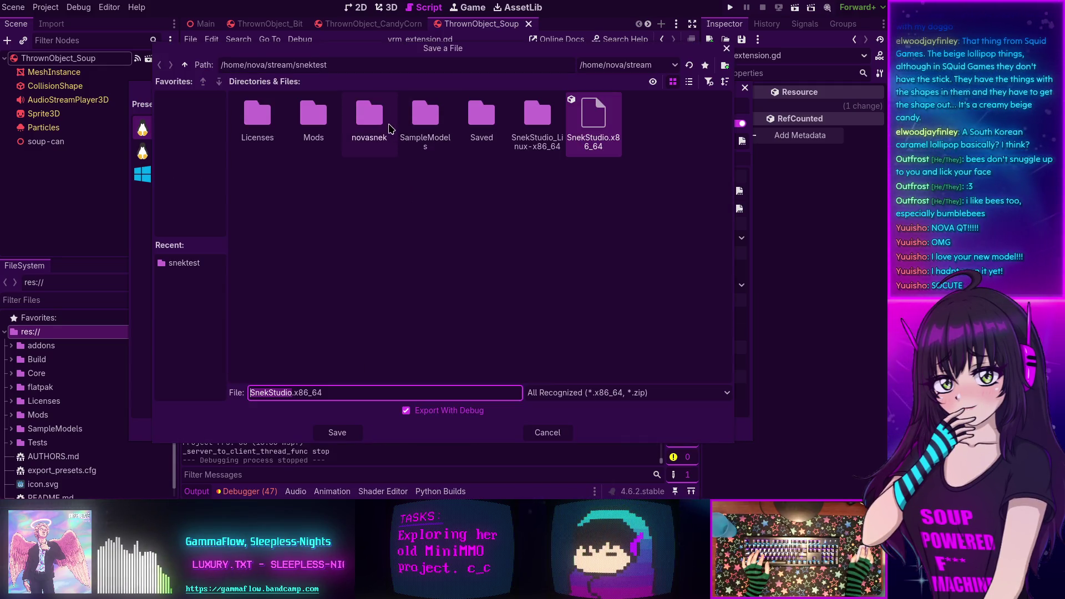
Step: Save the build as SnekStudio.x86_64, confirming the overwrite of the existing file
{"action": "left_click", "coordinate": [350, 432]}
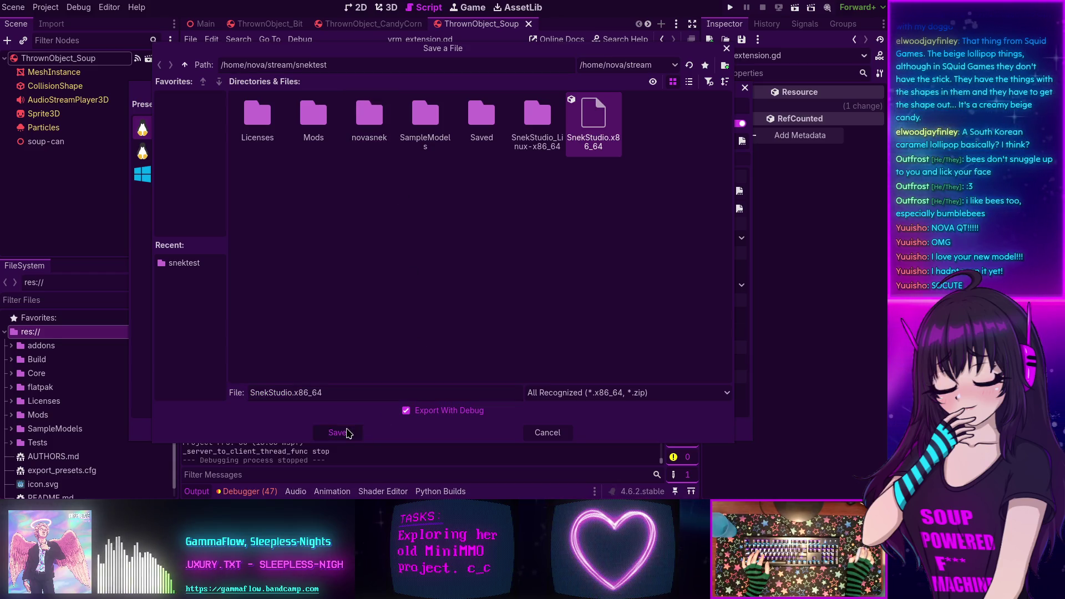
{"action": "left_click", "coordinate": [391, 265]}
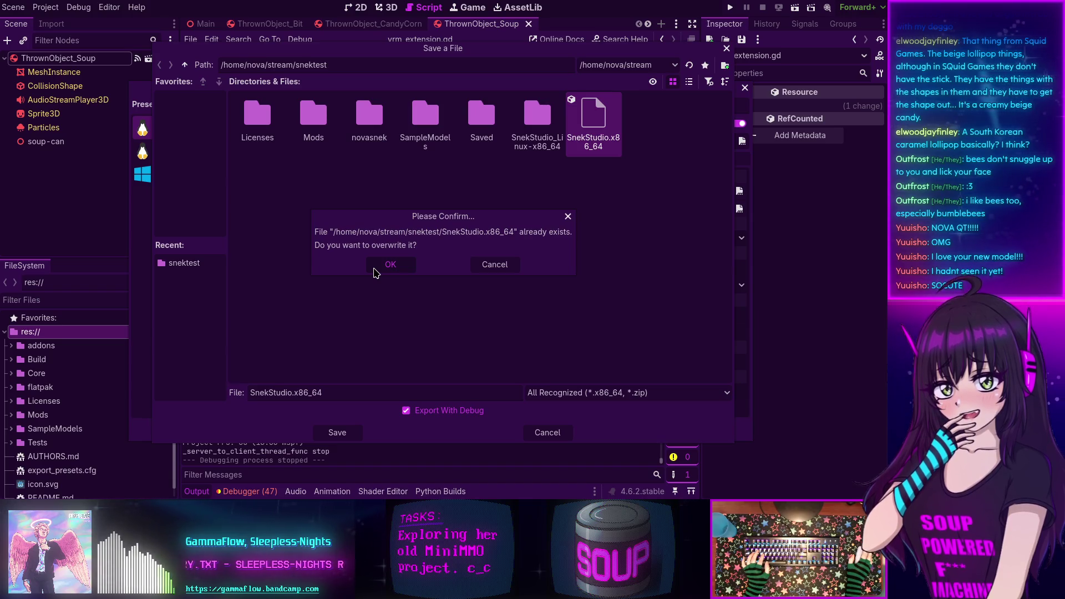
{"action": "left_click", "coordinate": [375, 269]}
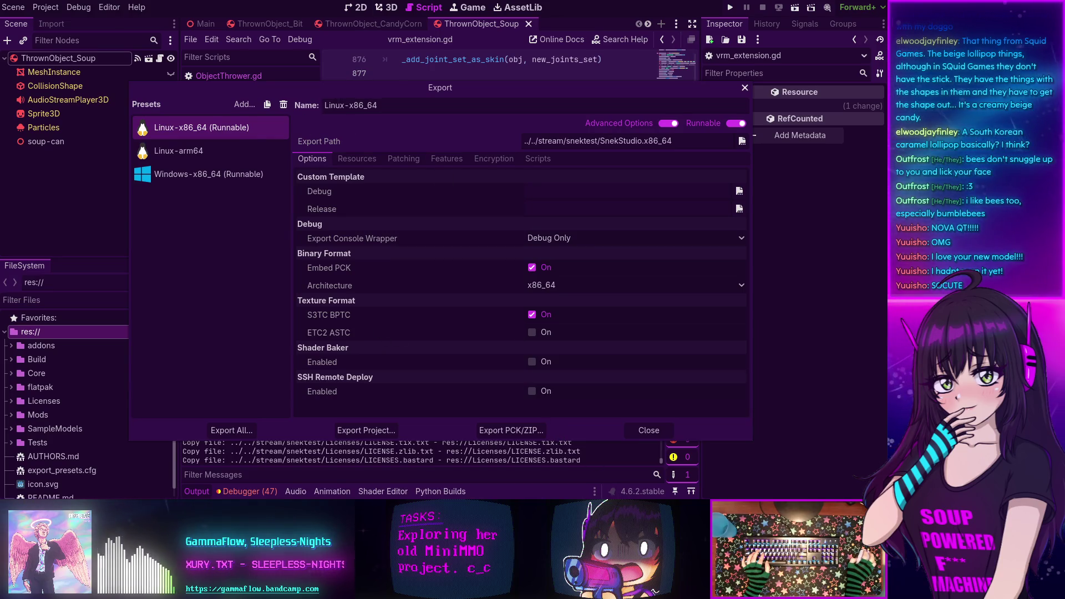
Step: Shrink the bash terminal window, then switch away from it again
{"action": "key", "text": "alt+Tab"}
{"action": "left_click_drag", "start_coordinate": [773, 431], "coordinate": [425, 236]}
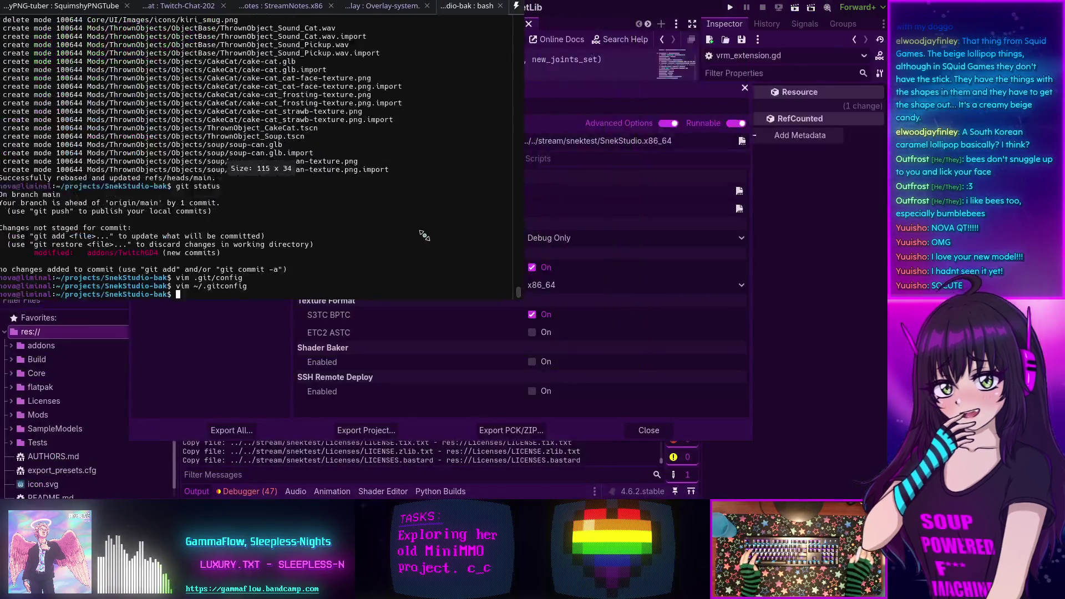
{"action": "key", "text": "alt+Tab"}
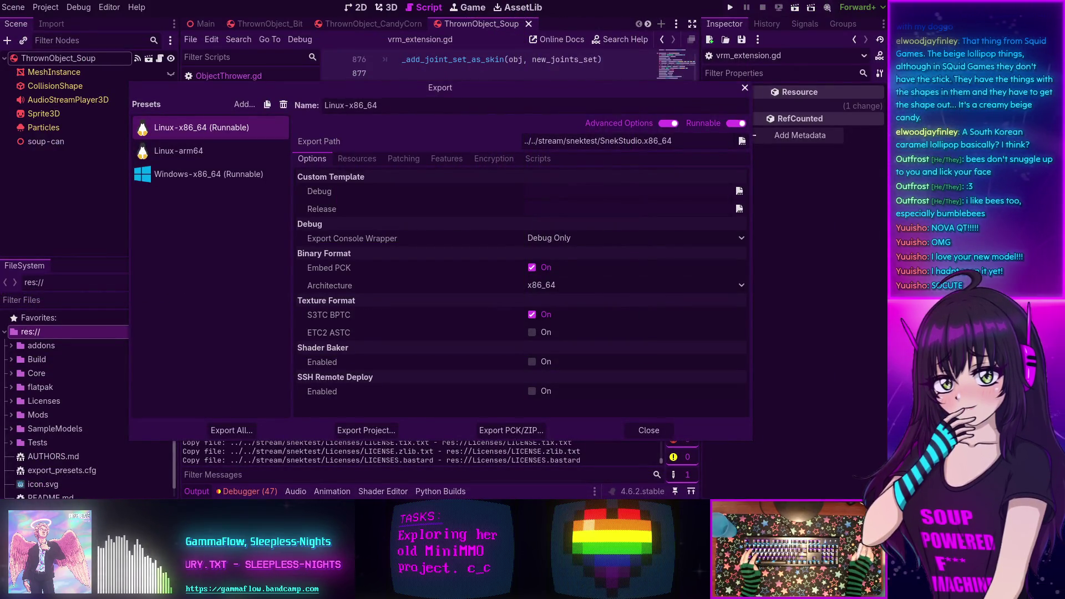